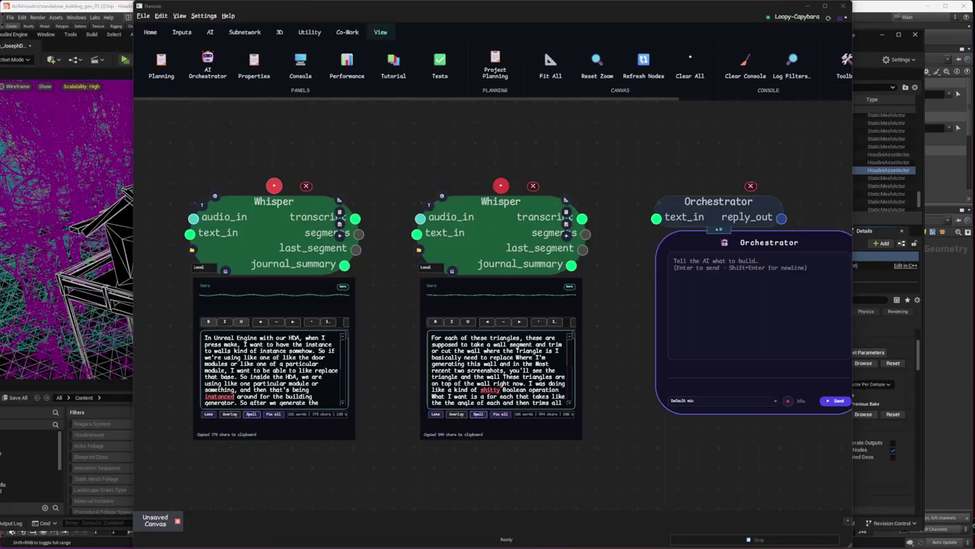
- Select Meadow_Environment_Set_Map and open the genai folder, enlarging the Content Browser to two rows
key("alt+Tab")
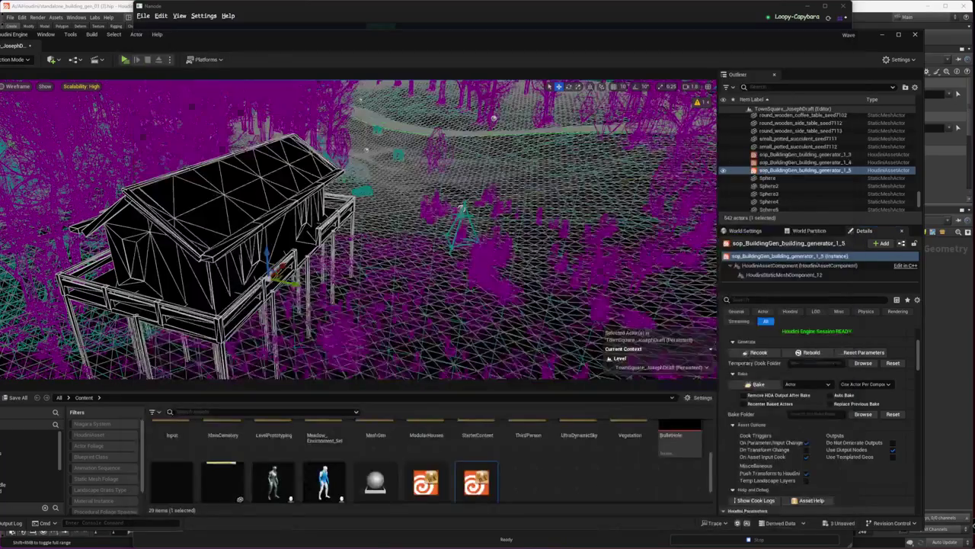
left_click(102, 251)
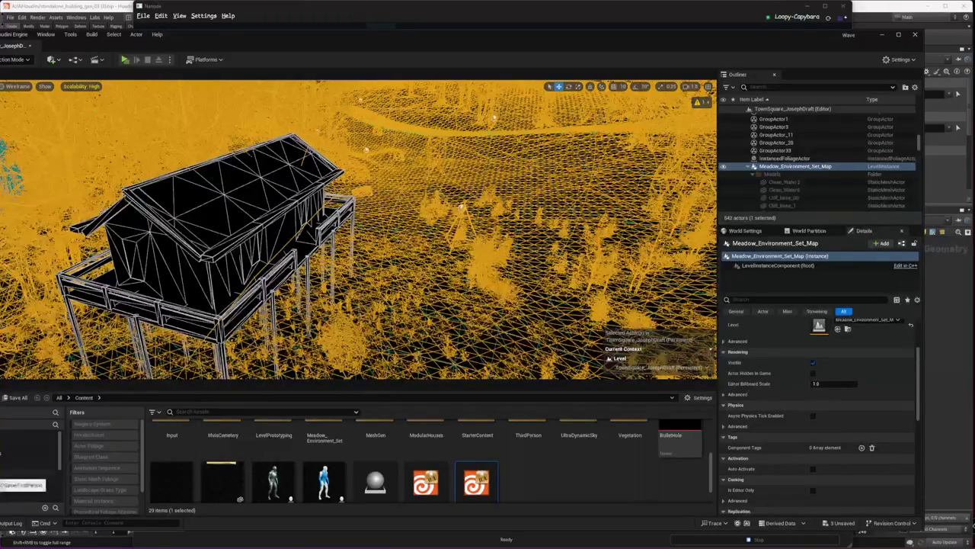
left_click(30, 454)
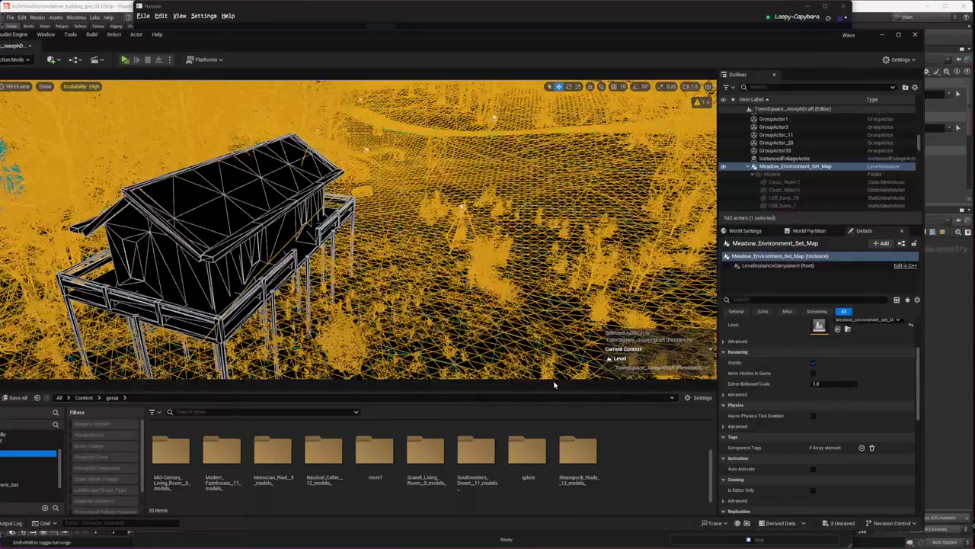
mouse_move(551, 379)
left_mouse_down()
mouse_move(539, 312)
mouse_move(538, 323)
left_mouse_up()
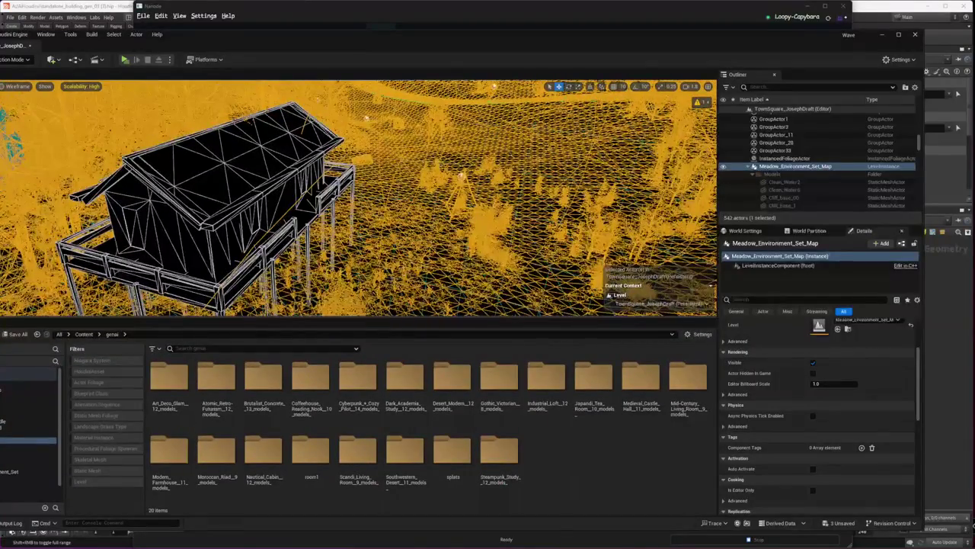
- Clear the selection and orbit the viewport to centre the stilt house in the forest
key("Escape")
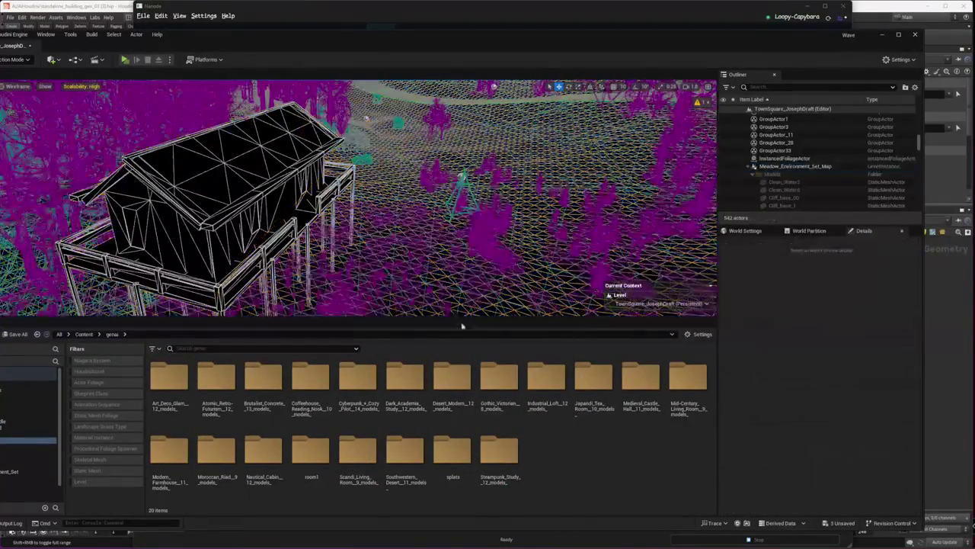
right_click_drag(463, 297, 426, 289)
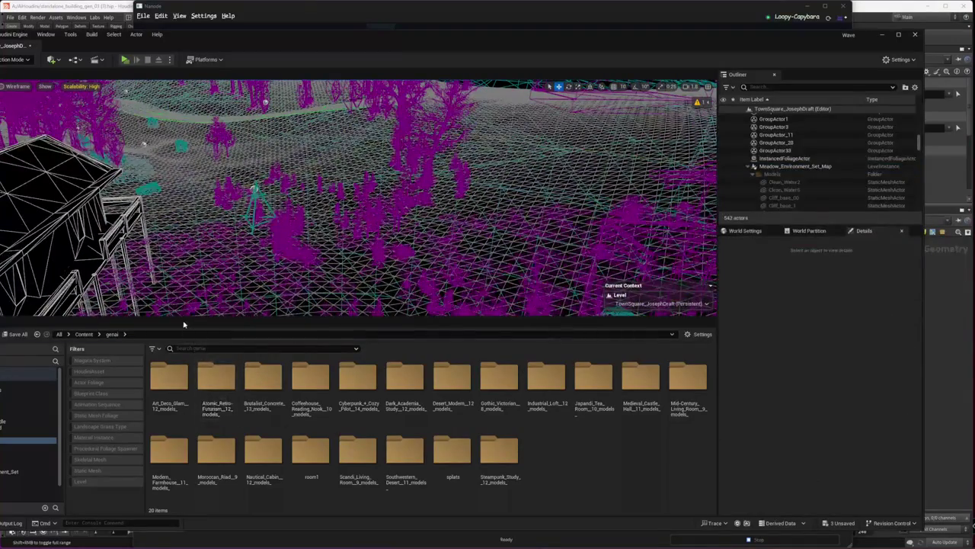
left_click_drag(180, 321, 181, 393)
right_click_drag(305, 266, 320, 259)
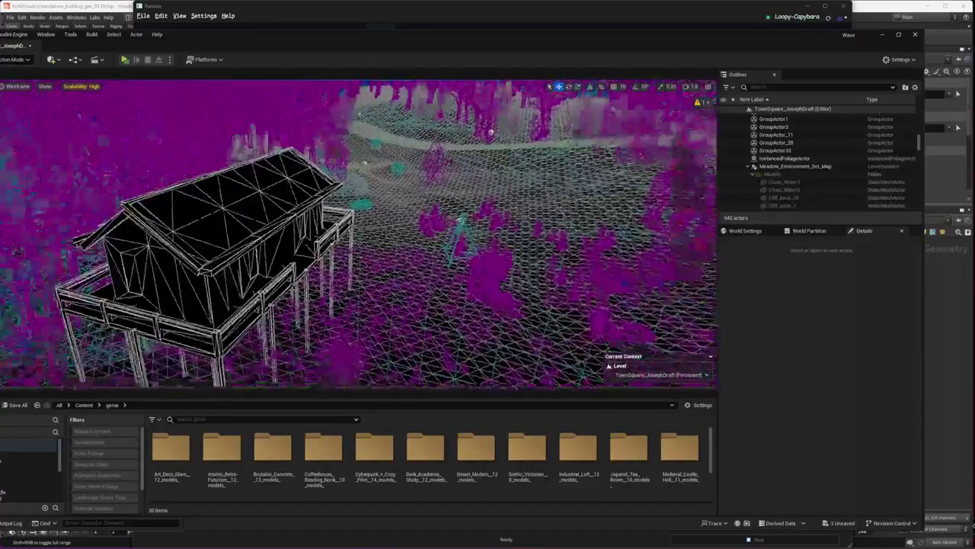
right_click_drag(458, 343, 404, 343)
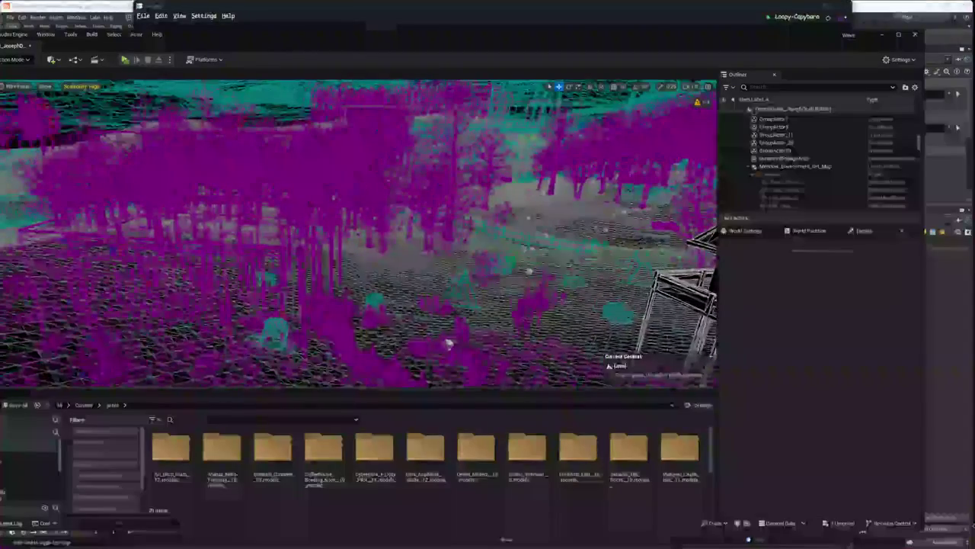
right_click_drag(163, 120, 320, 122)
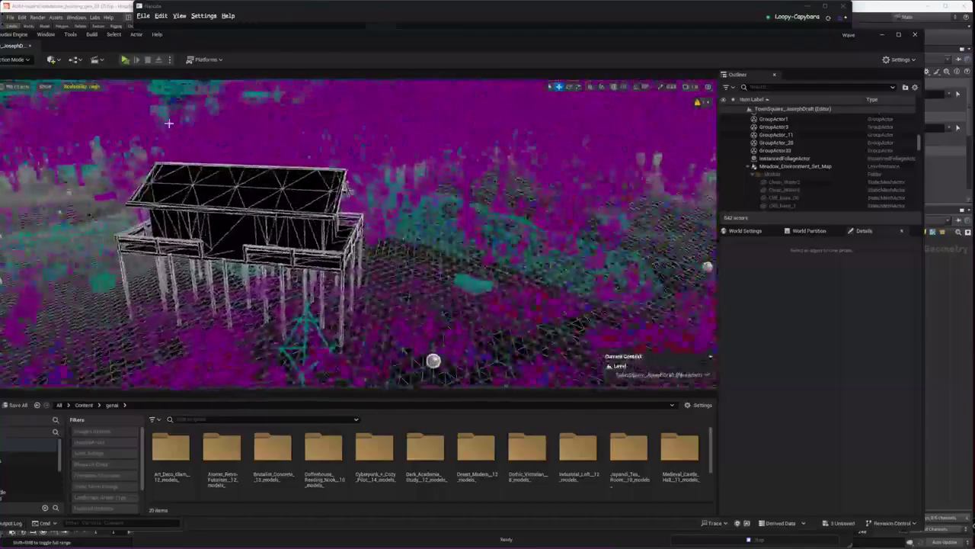
left_click(18, 86)
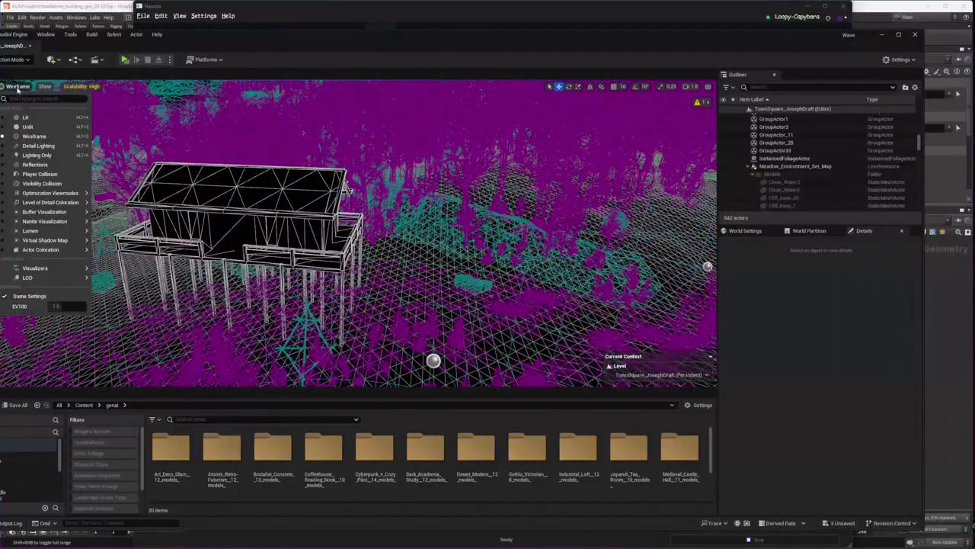
- Set the viewport to Unlit, shift the generated stilt house right, then return to Houdini
left_click(31, 127)
mouse_move(372, 238)
right_mouse_down()
mouse_move(426, 238)
mouse_move(333, 254)
mouse_move(289, 224)
right_mouse_up()
left_click(333, 255)
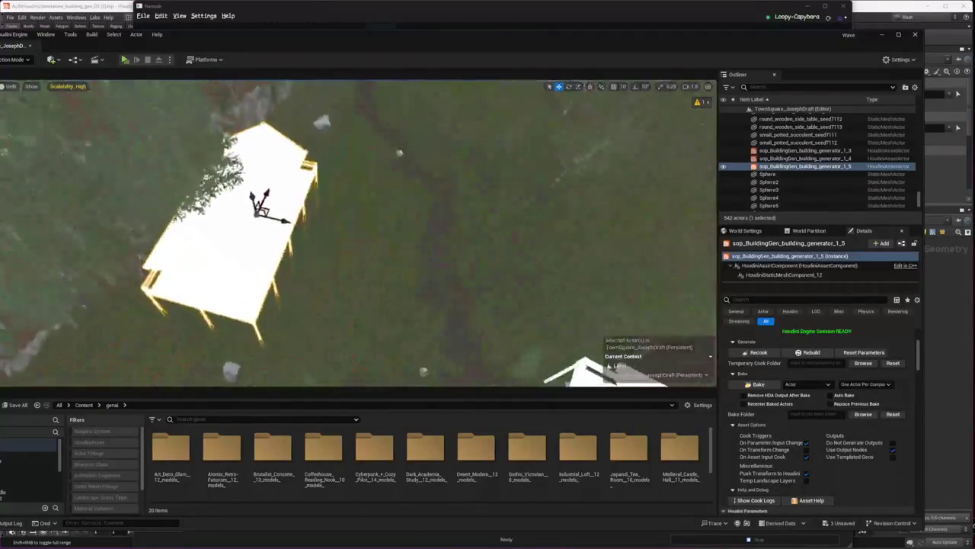
left_click_drag(290, 223, 332, 228)
key("e")
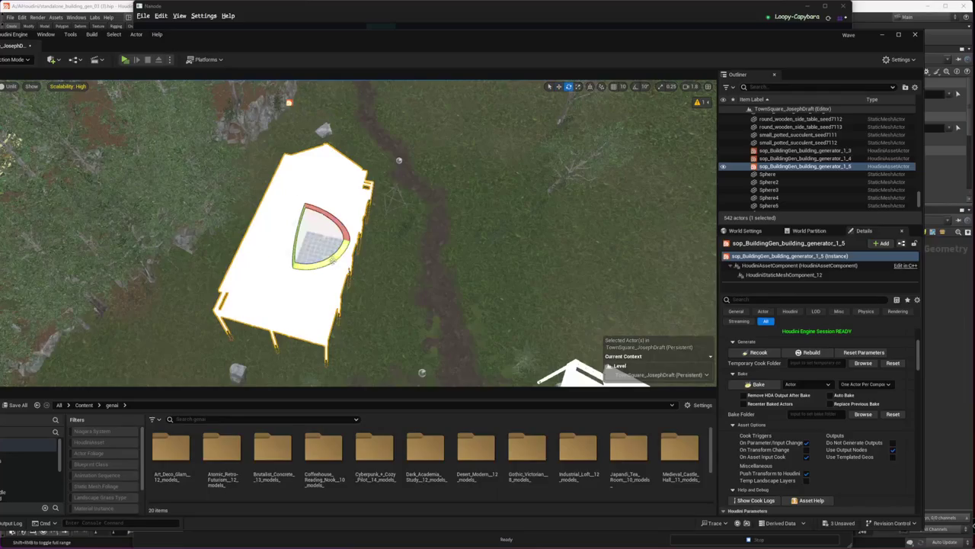
key("w")
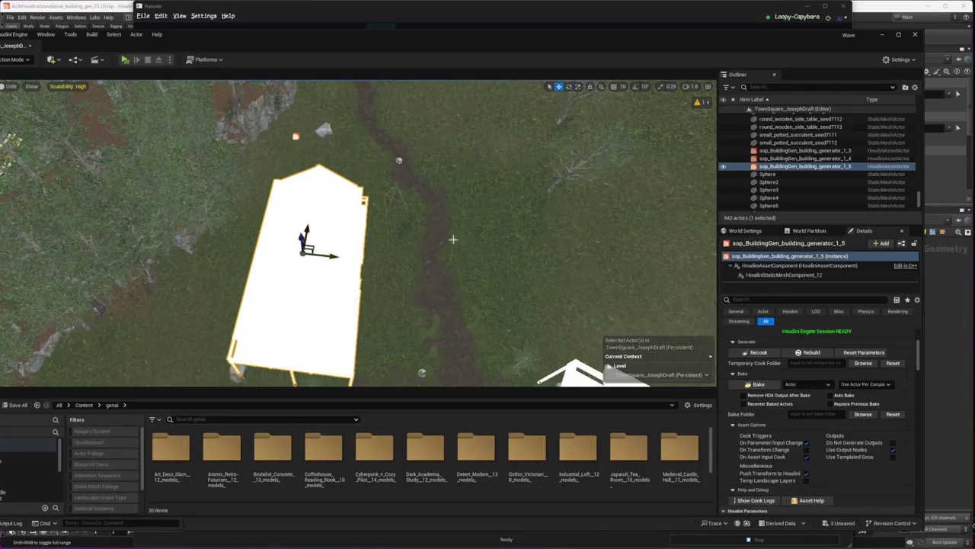
key("alt+Tab")
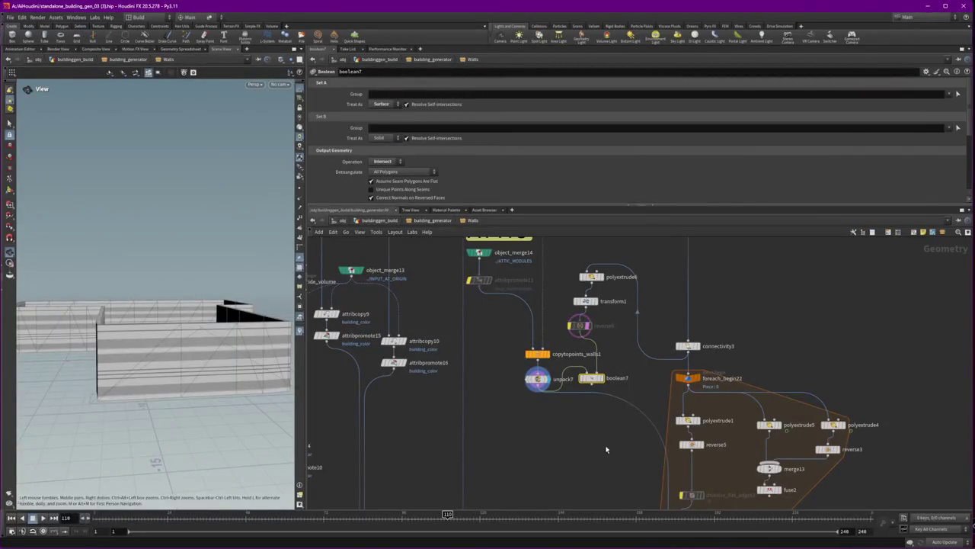
- Pan the Walls network to follow the foreach_begin22 polyextrude loop
middle_click_drag(609, 467, 531, 432)
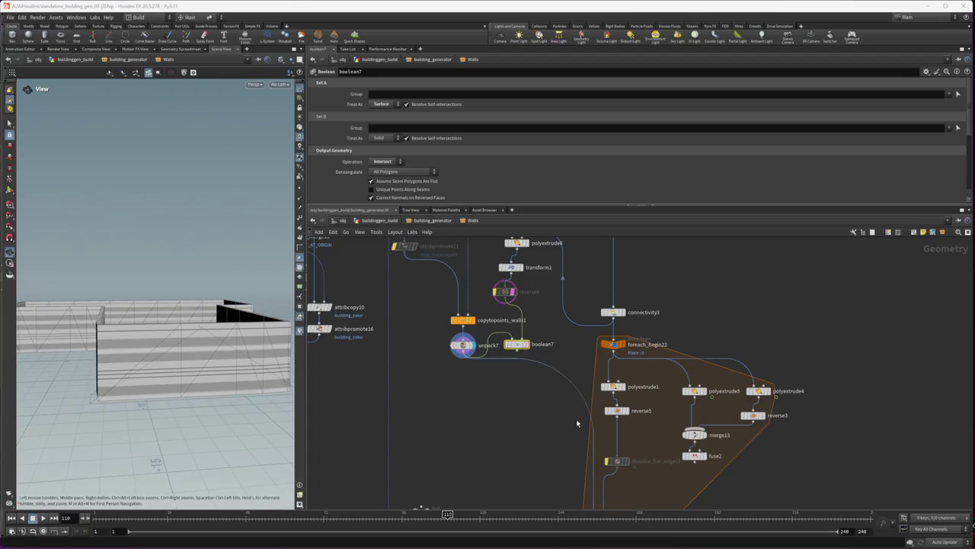
mouse_move(555, 438)
middle_mouse_down()
mouse_move(478, 316)
mouse_move(498, 374)
middle_mouse_up()
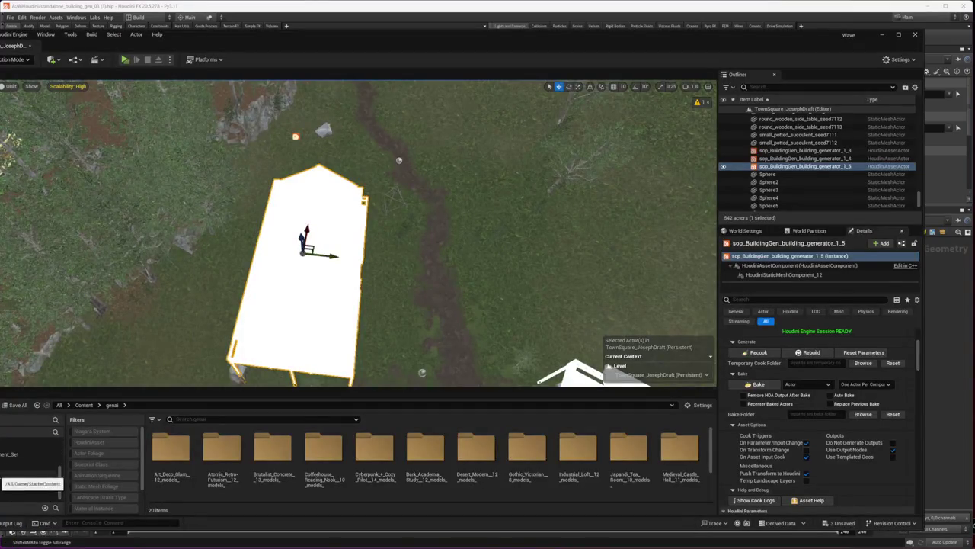
- Browse ModularHouses Blueprints and Meshes > Background, trial-placing then deleting Proxy_House_01
left_click(31, 467)
double_click(216, 449)
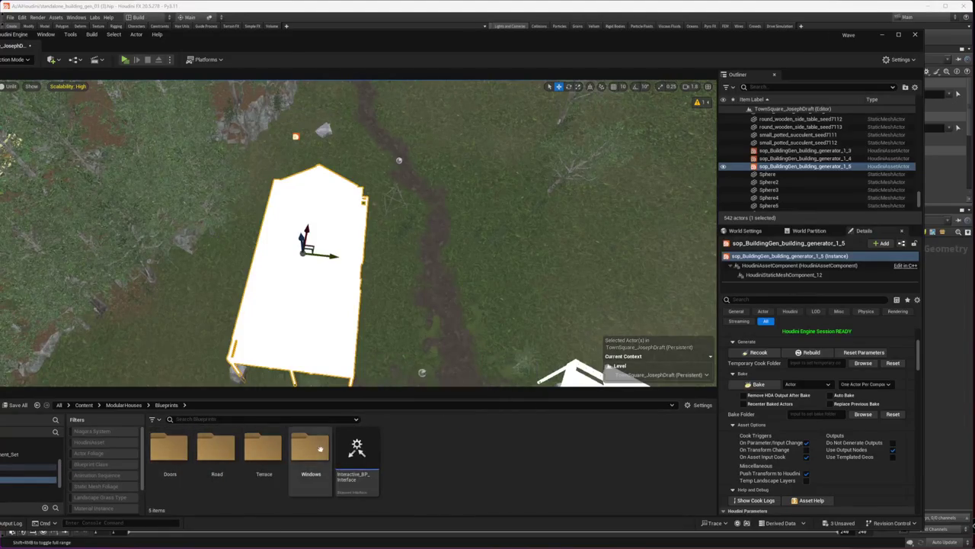
key("alt+Left")
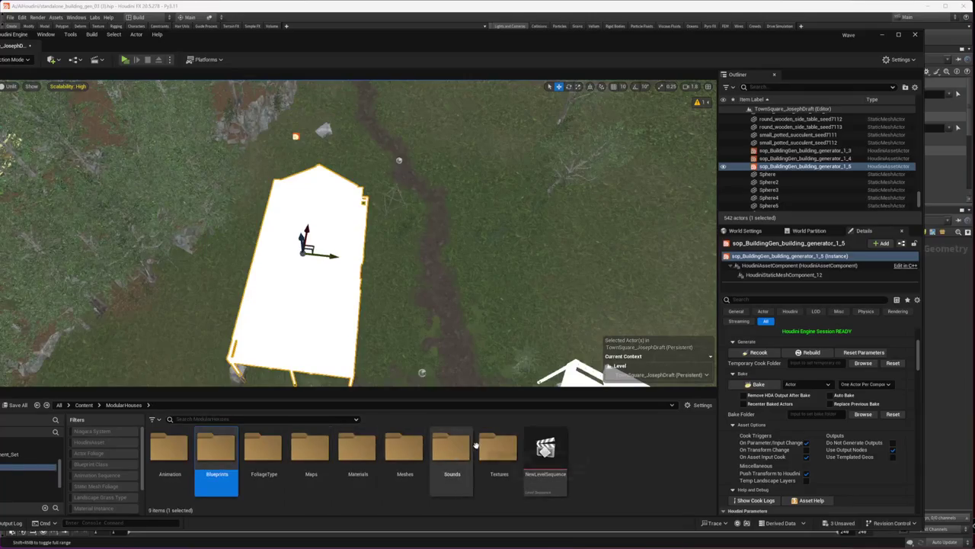
double_click(404, 450)
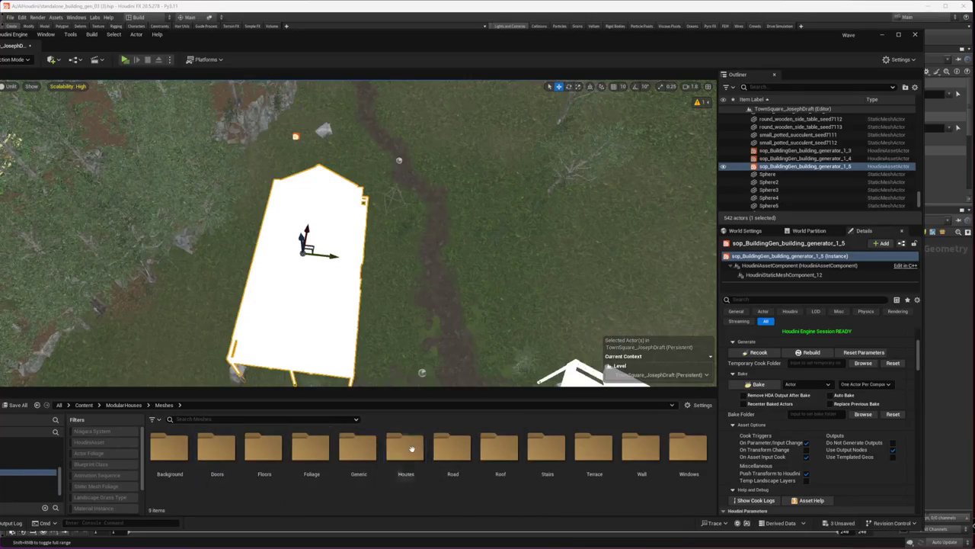
double_click(170, 453)
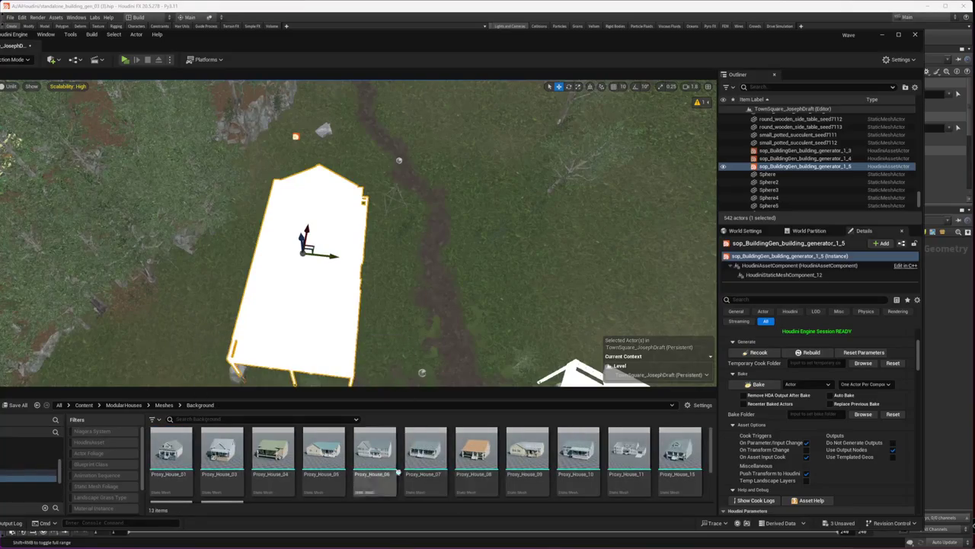
left_click(190, 466)
left_click_drag(171, 457, 551, 261)
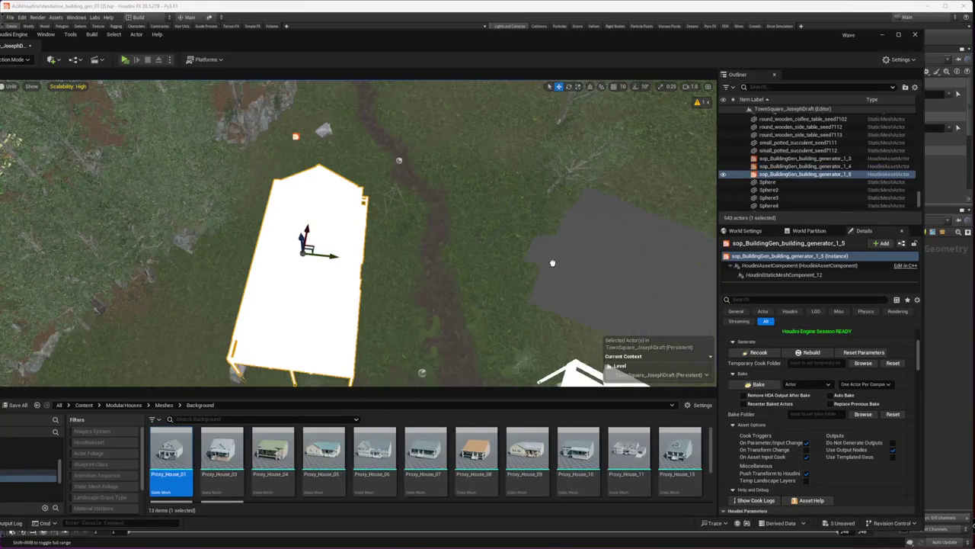
key("f")
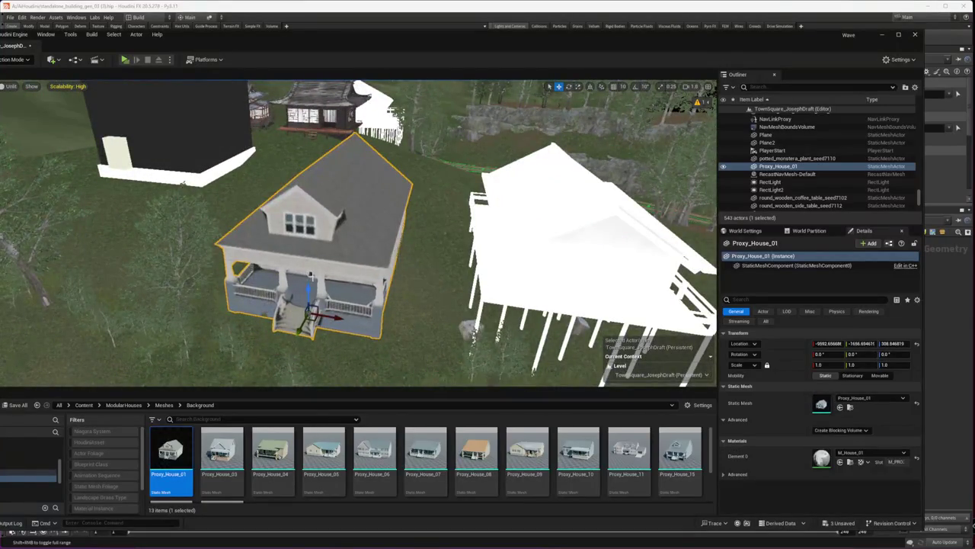
key("Delete")
- Browse the Floors, Type_D, Doors and Animation folders, ending in Meshes > Houses
left_click(164, 405)
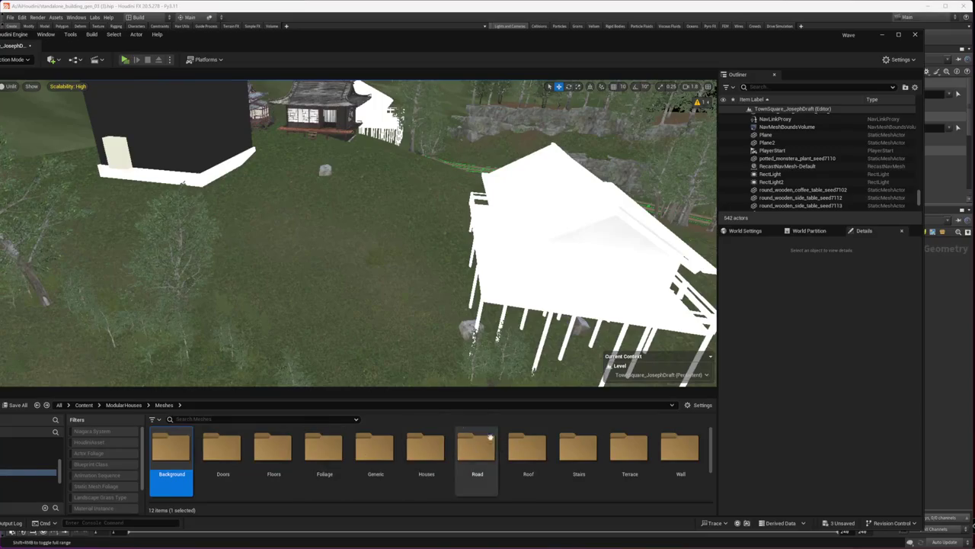
left_click(222, 450)
double_click(273, 449)
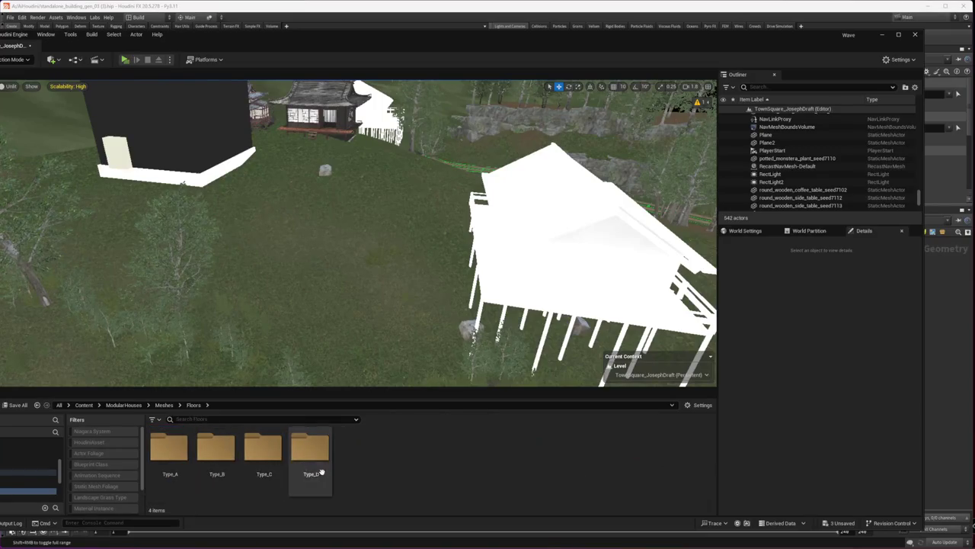
double_click(321, 472)
key("alt+Left")
double_click(225, 453)
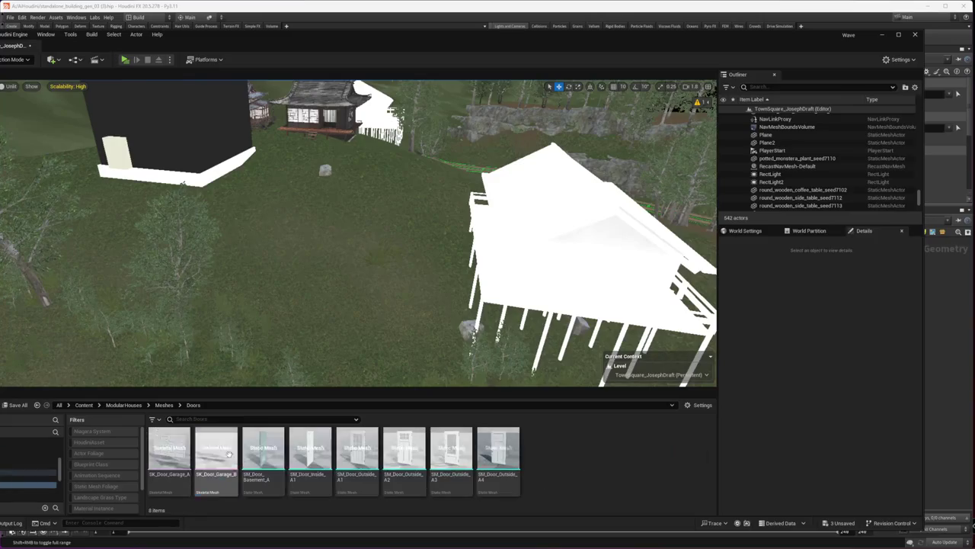
key("alt+Left")
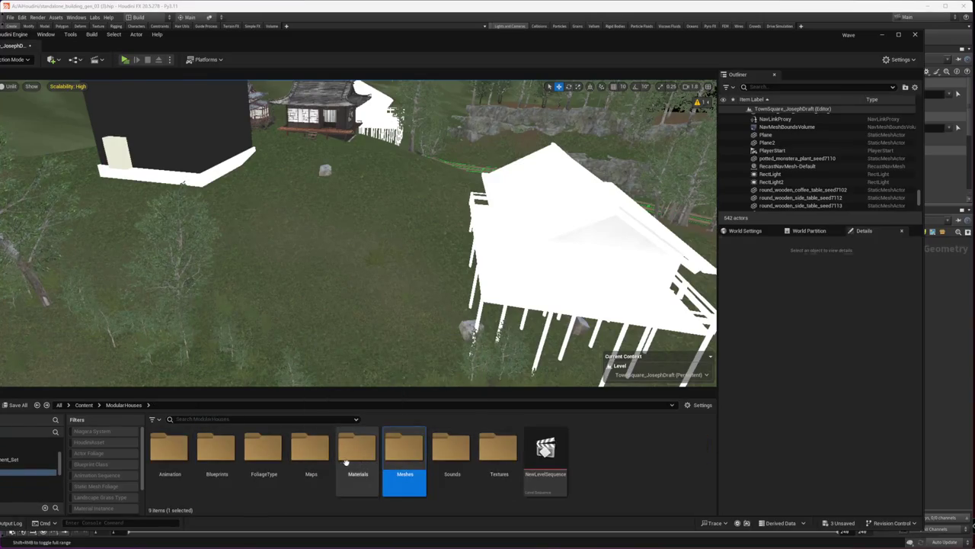
double_click(189, 461)
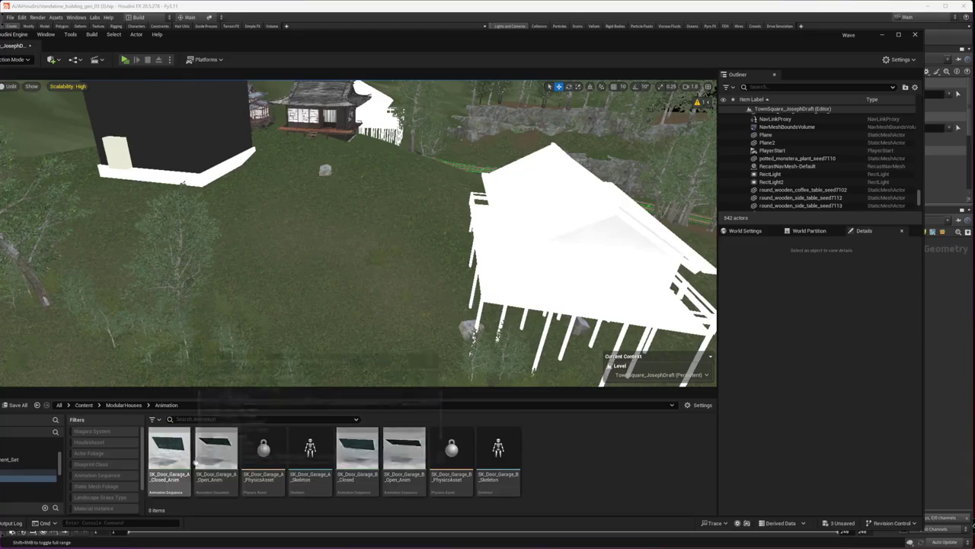
key("alt+Left")
double_click(396, 457)
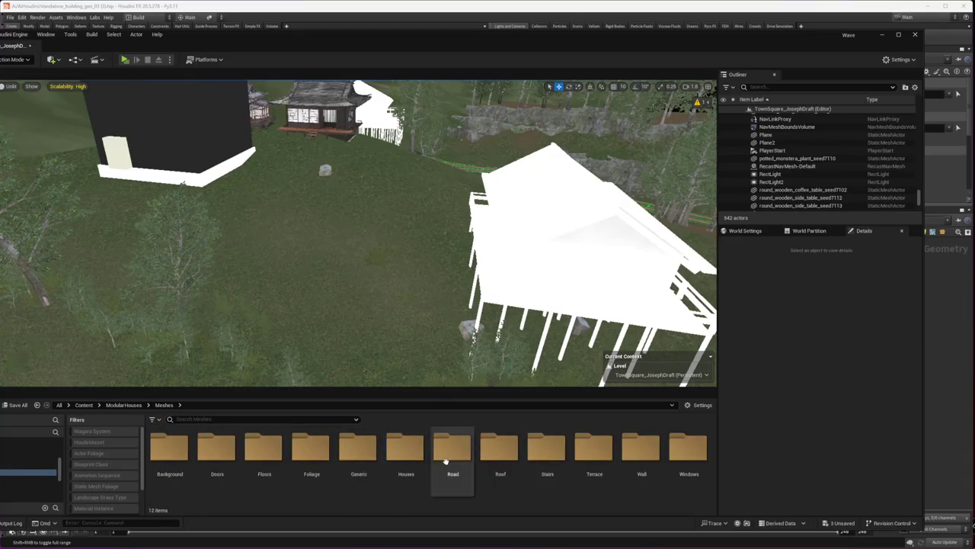
double_click(406, 450)
mouse_move(229, 326)
right_mouse_down()
mouse_move(274, 328)
mouse_move(620, 206)
right_mouse_up()
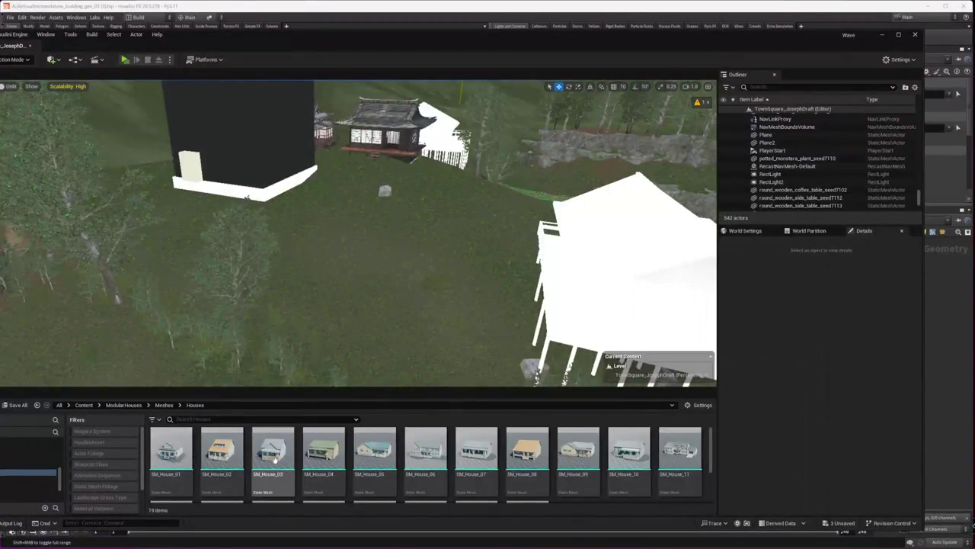
- Place SM_House_03 on the grass beside the white building and frame its front
left_click(274, 459)
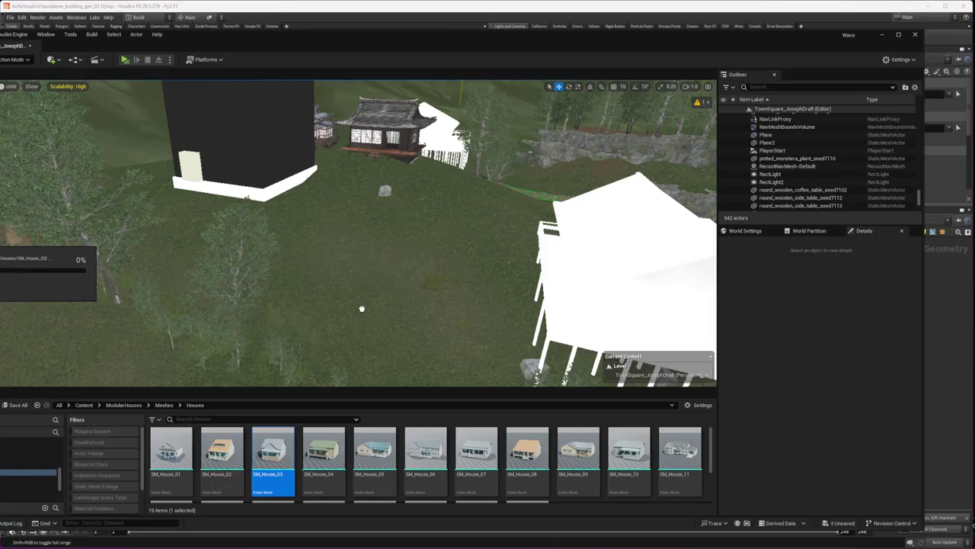
left_click_drag(362, 309, 363, 311)
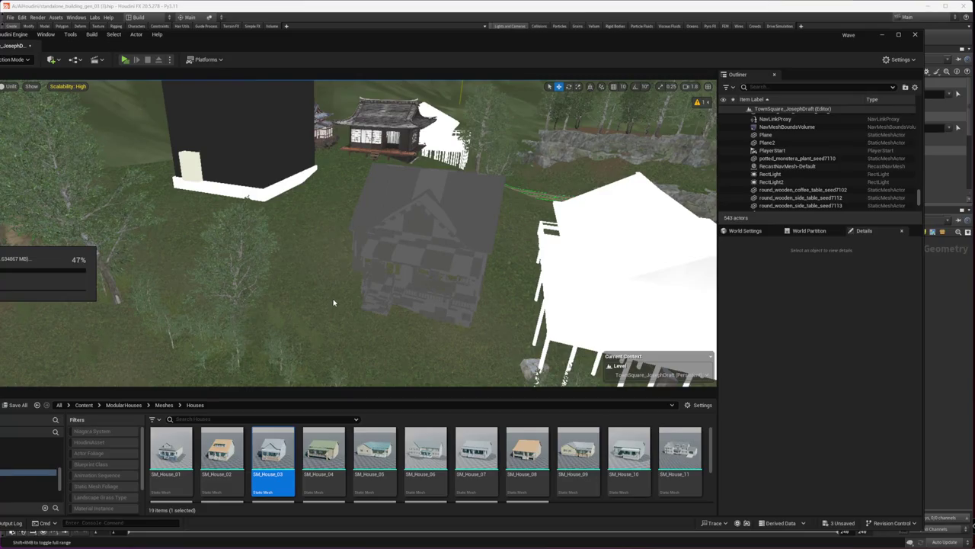
left_click(358, 305)
key("f")
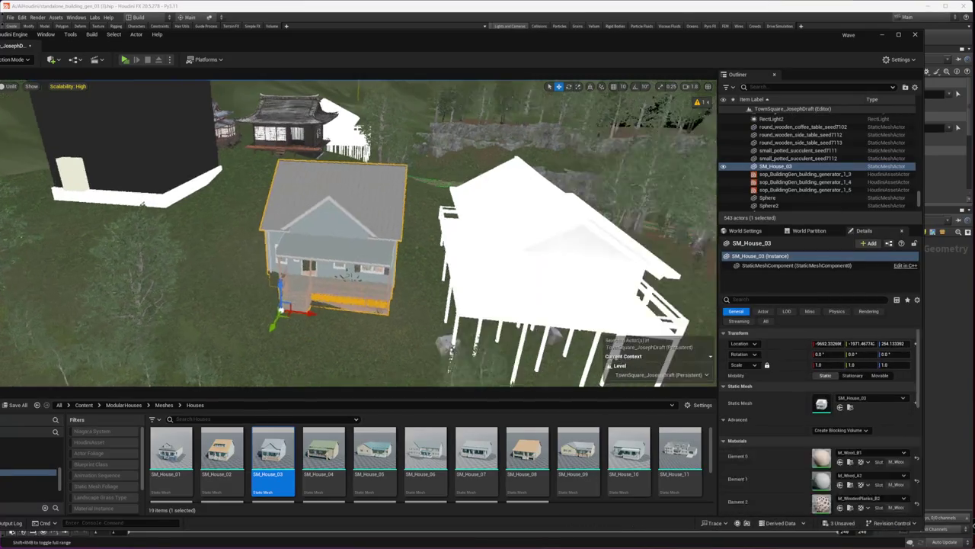
left_click_drag(358, 305, 358, 335, "alt")
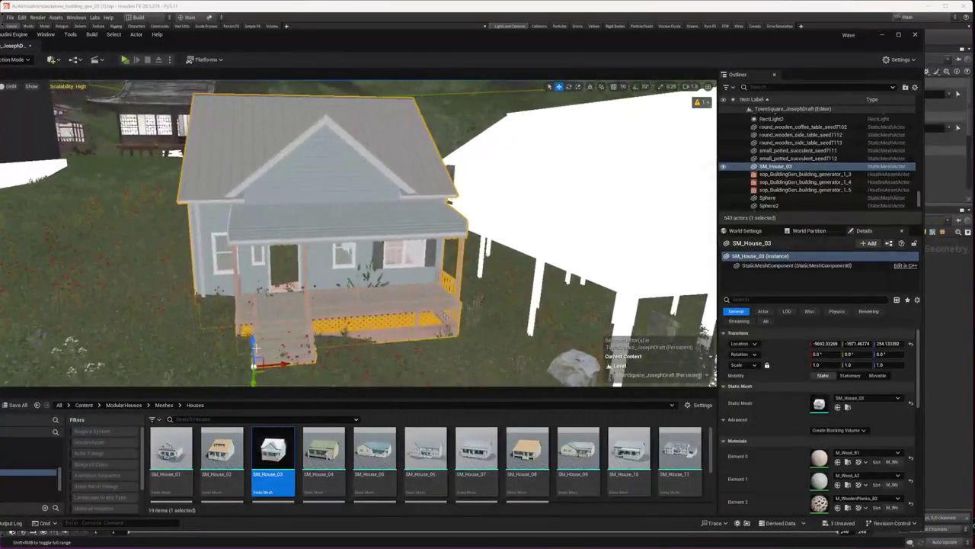
left_click_drag(256, 349, 246, 259)
key("Escape")
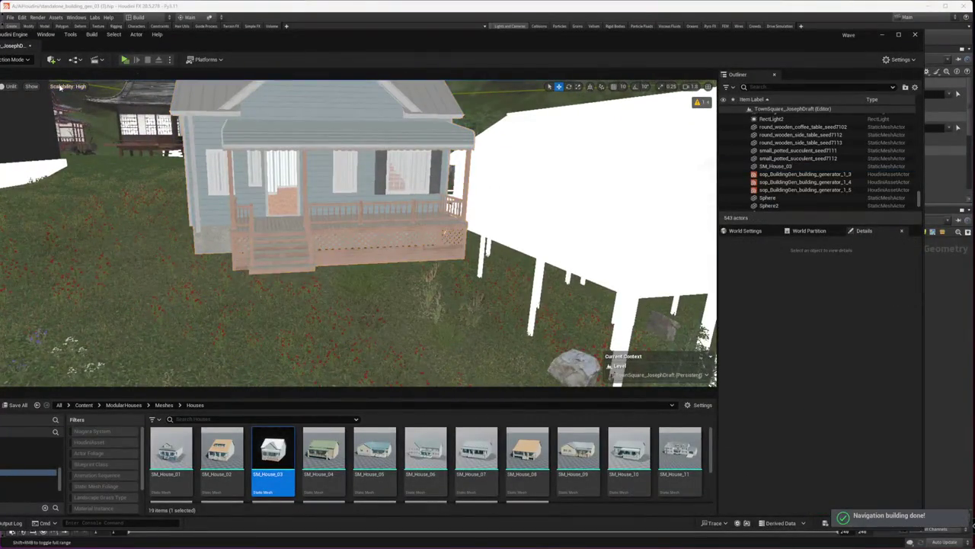
- Switch the viewport rendering from Unlit to Lit
left_click(61, 87)
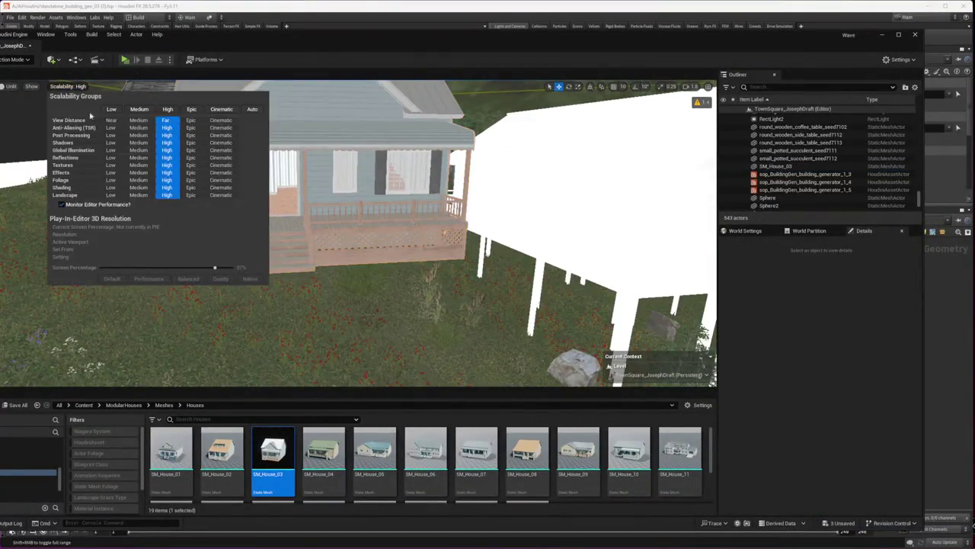
left_click(9, 88)
left_click(23, 128)
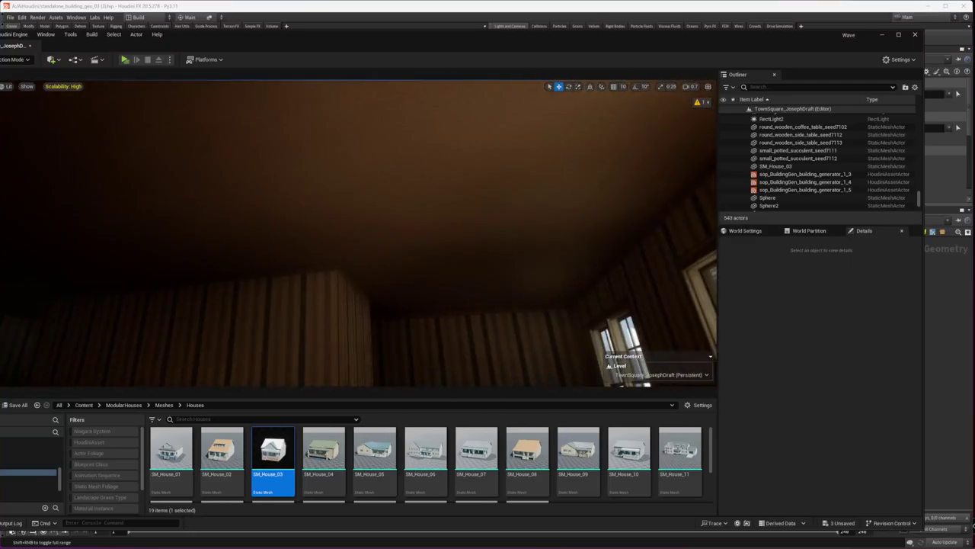
- Delete SM_House_03 and the large white placeholder block, using undo to restore the house
right_click_drag(191, 231, 191, 231)
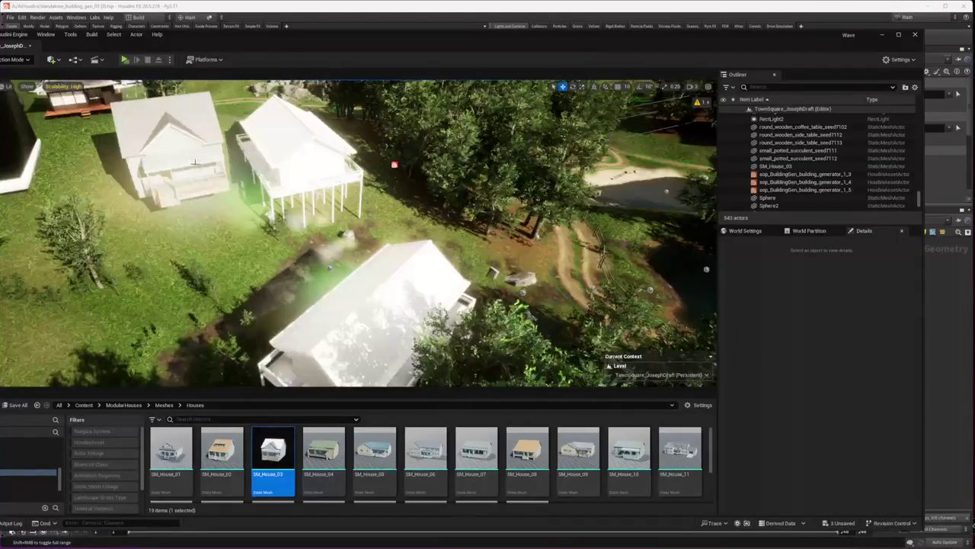
left_click(195, 163)
key("Delete")
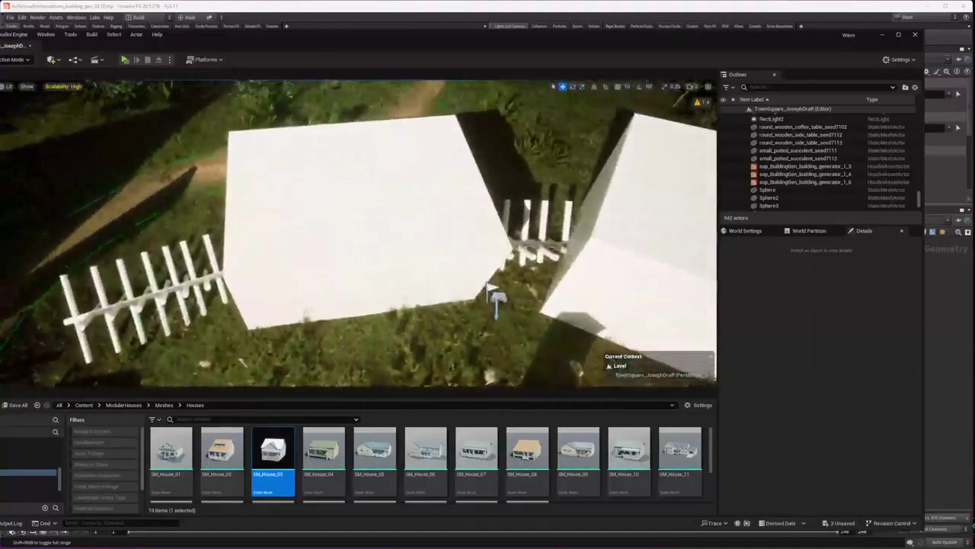
left_click(366, 246)
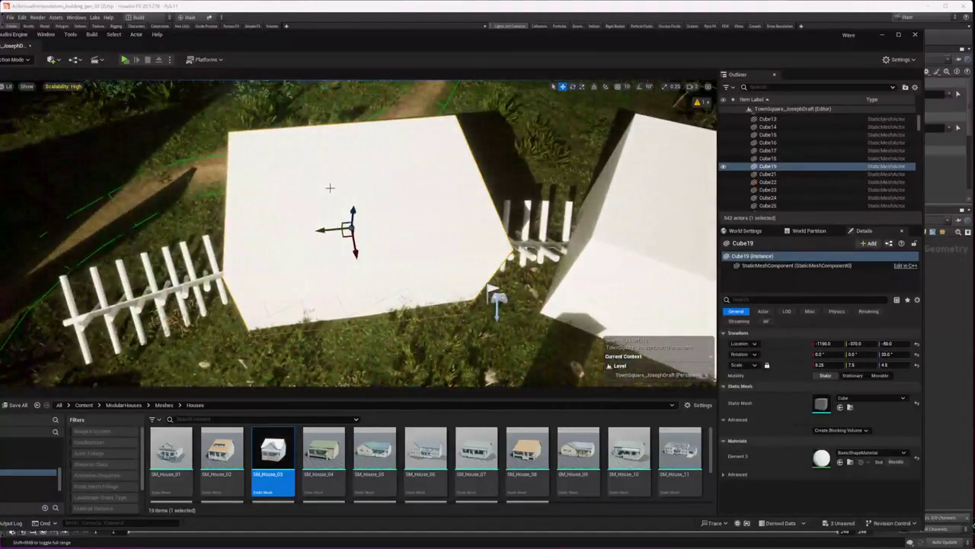
key("Delete")
key("ctrl+z")
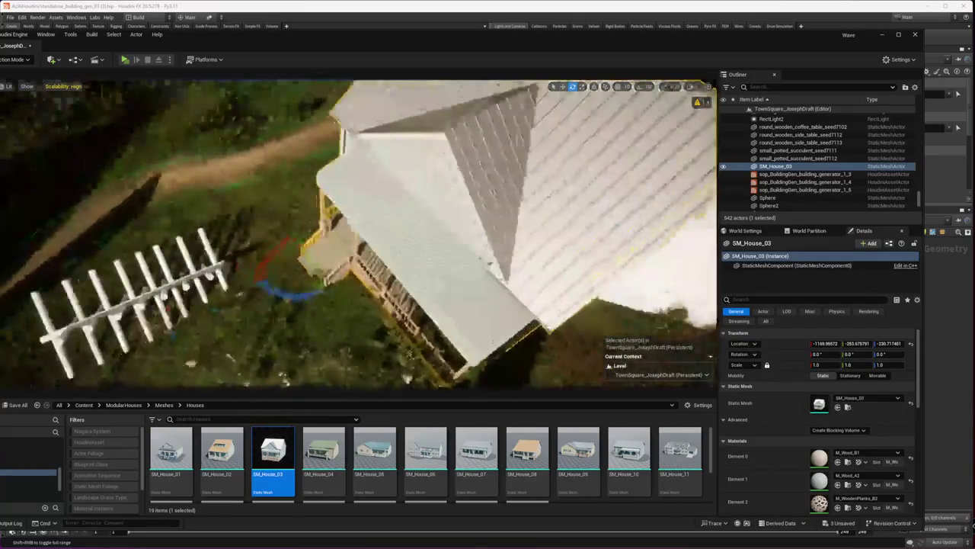
- Rotate the house to about -264.5° yaw and move it across the yard to face the path
left_click_drag(290, 290, 460, 252)
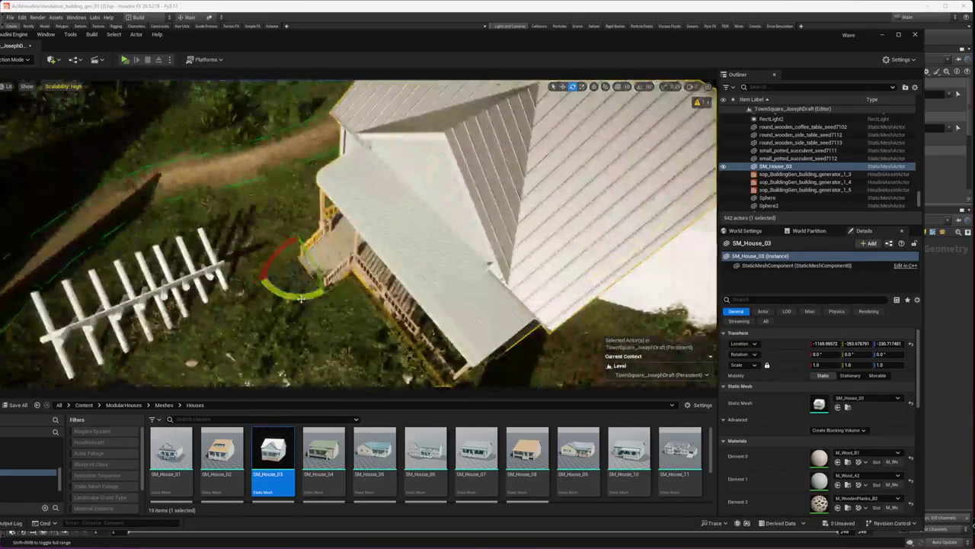
mouse_move(346, 248)
left_mouse_down()
mouse_move(302, 278)
mouse_move(345, 384)
left_mouse_up()
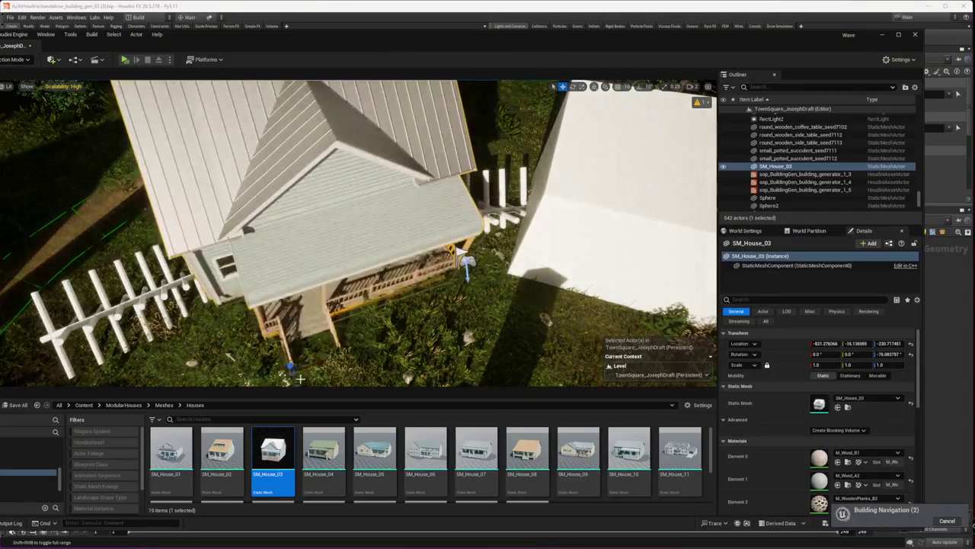
scroll(346, 383, "down", 5)
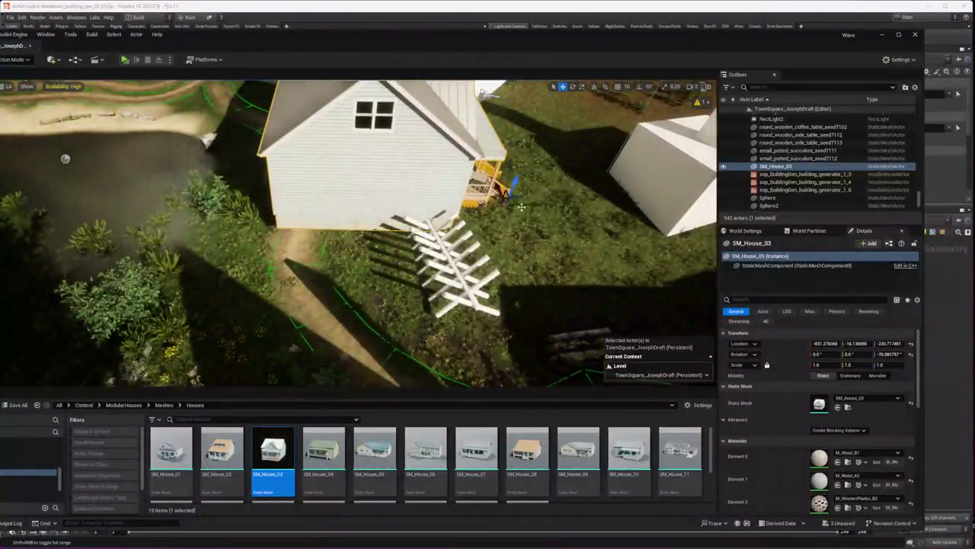
left_click_drag(527, 204, 534, 187)
key("e")
right_click_drag(524, 186, 523, 187)
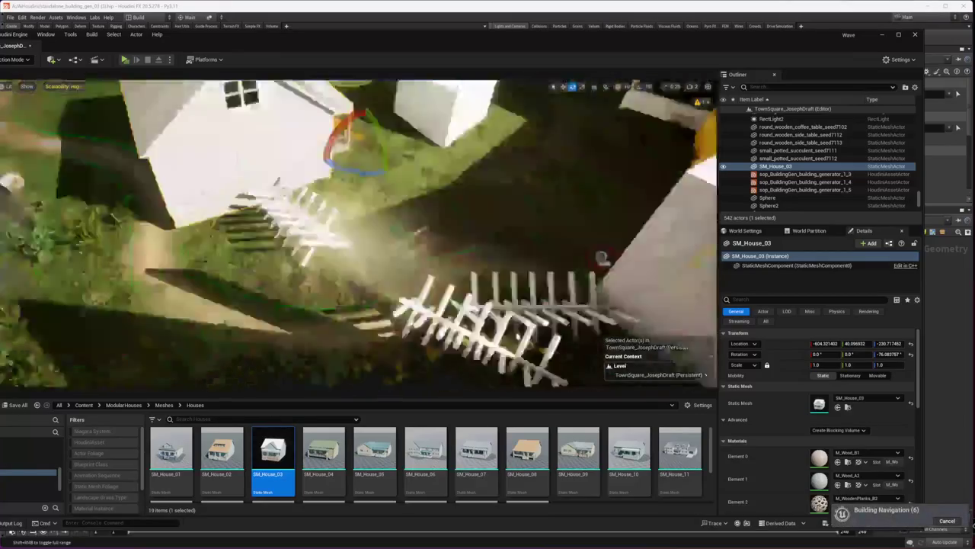
mouse_move(523, 186)
left_mouse_down()
mouse_move(277, 132)
mouse_move(282, 144)
left_mouse_up()
key("w")
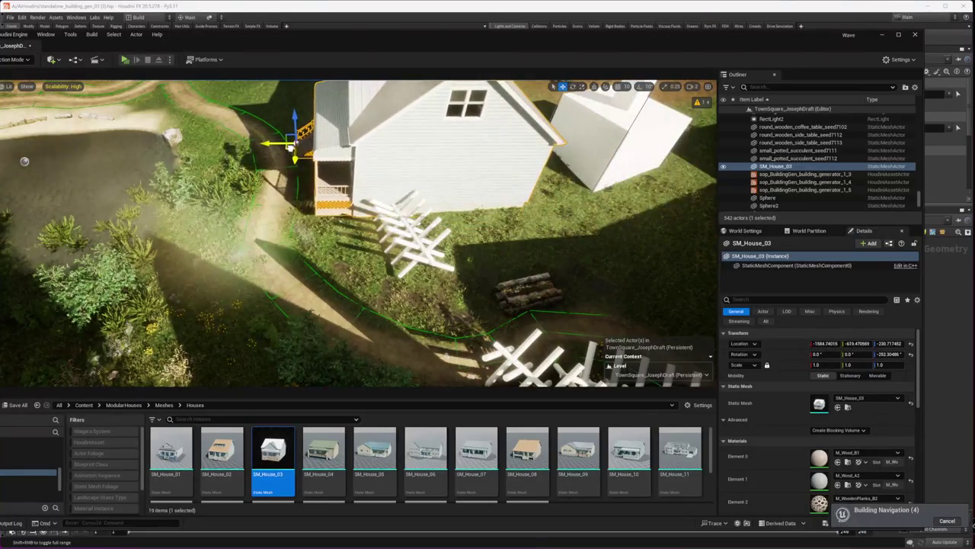
- Snap the house down onto the ground at about -1620, -664, -278 beside the fence
mouse_move(281, 143)
right_mouse_down()
mouse_move(496, 191)
mouse_move(449, 229)
right_mouse_up()
key("End")
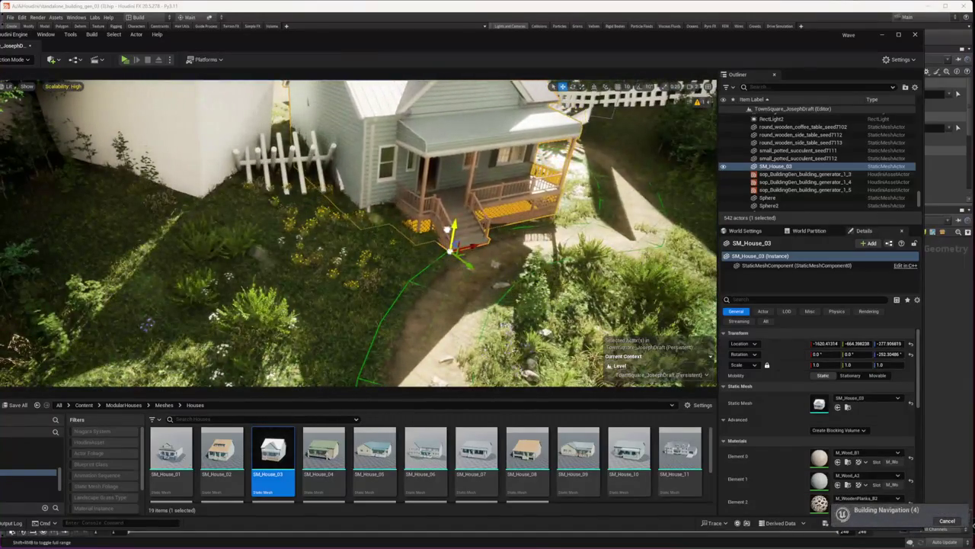
right_click_drag(391, 236, 382, 265)
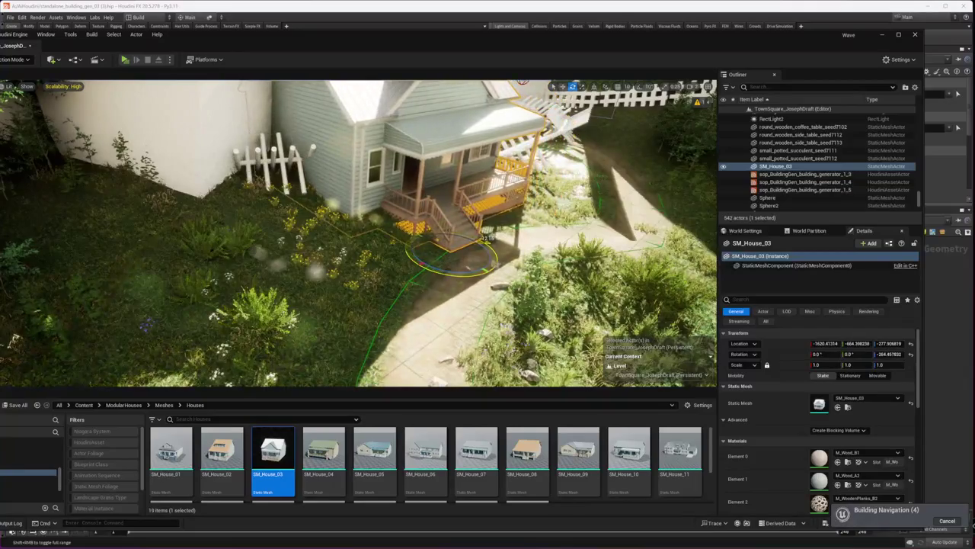
key("Escape")
right_click(433, 308)
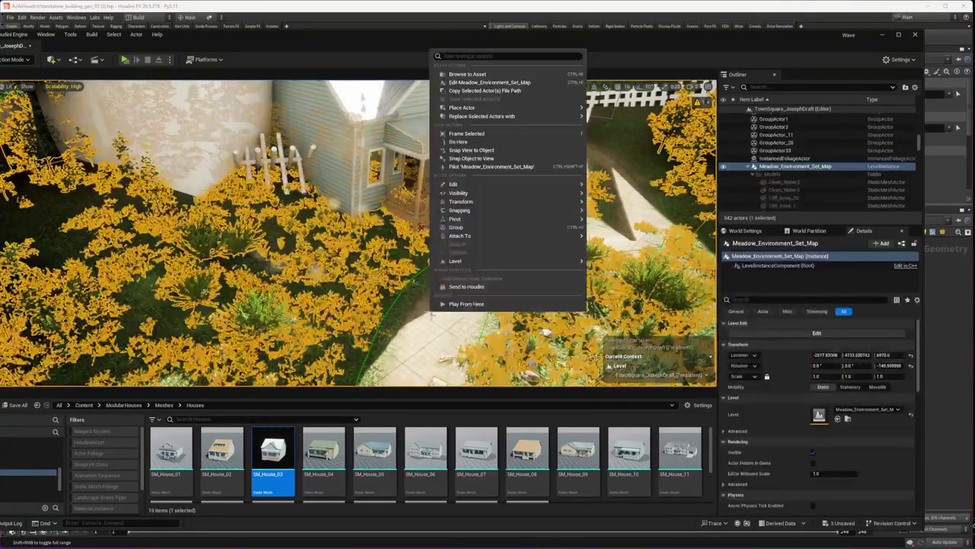
left_click(461, 305)
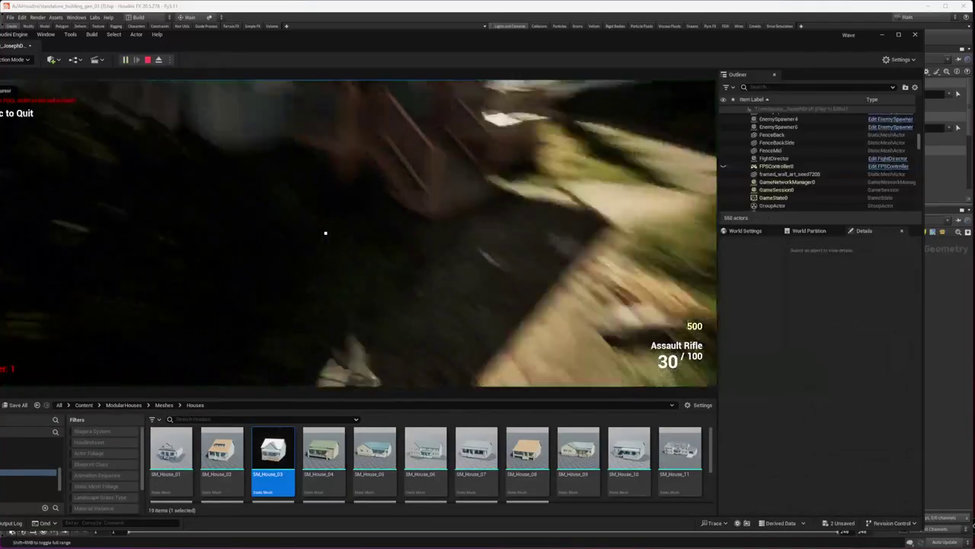
key("w")
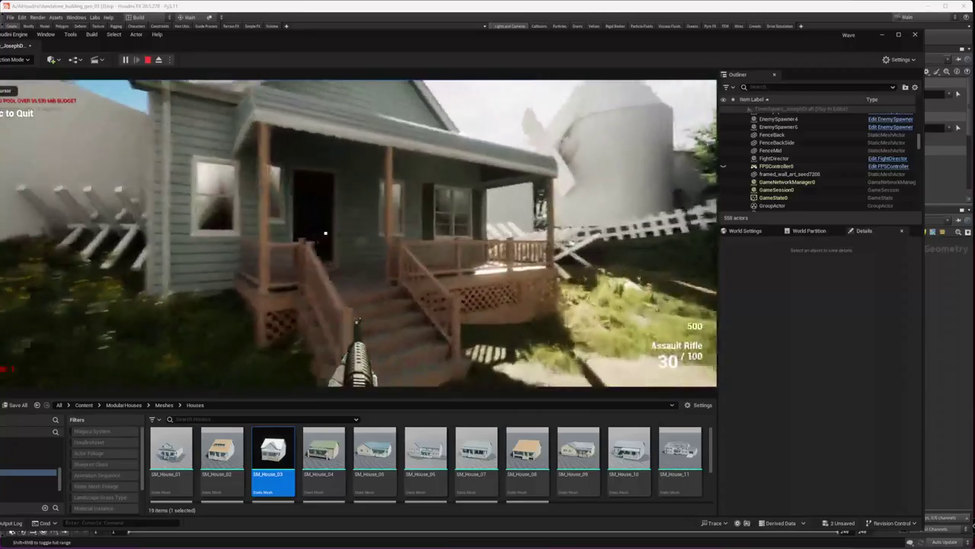
key("w")
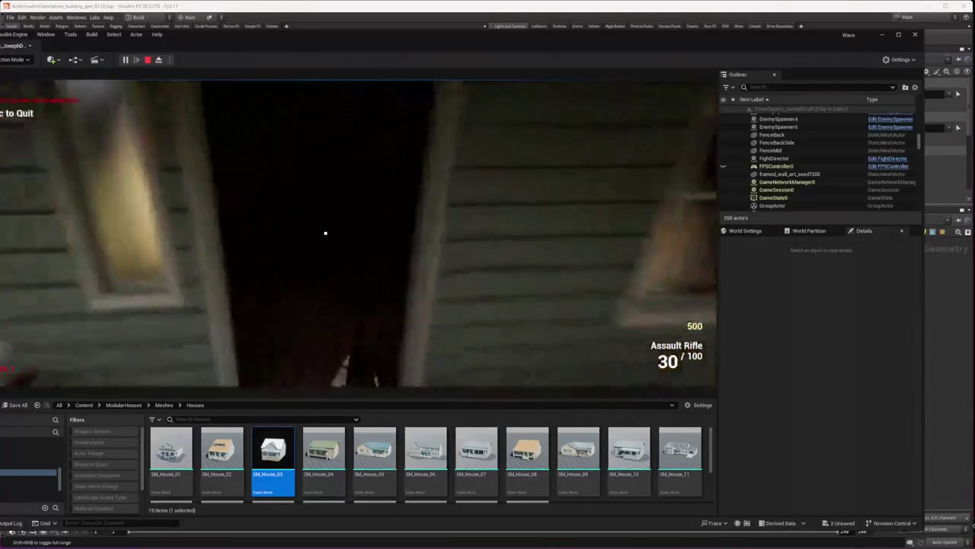
key("w")
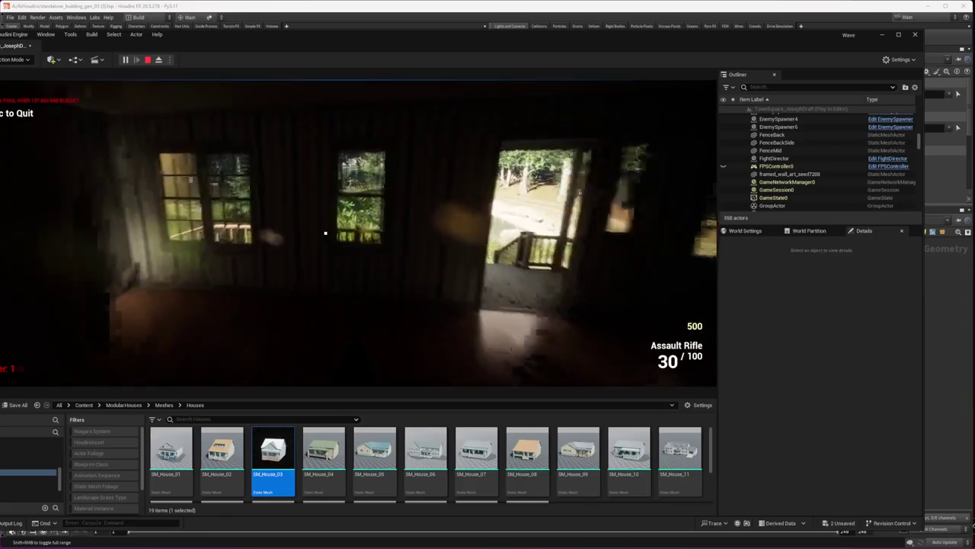
key("w")
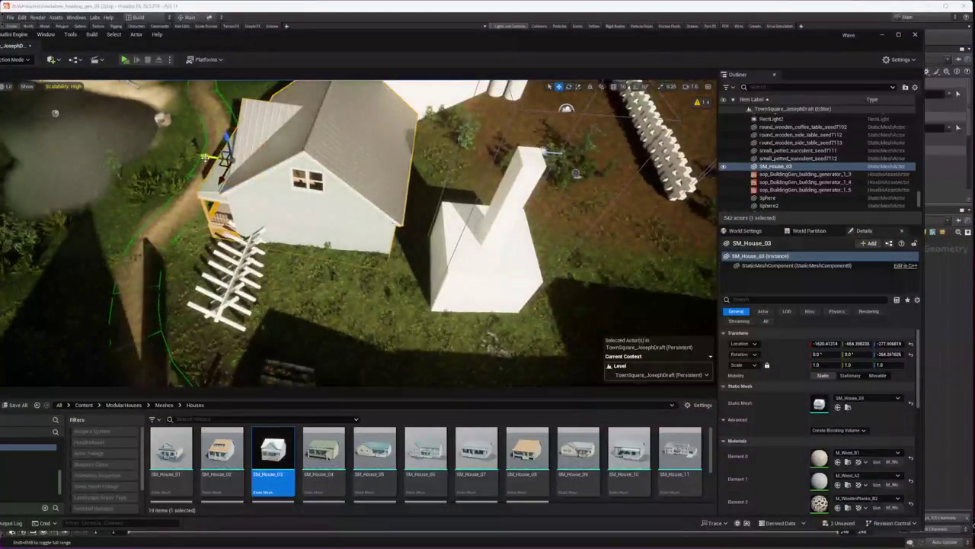
left_click_drag(224, 149, 122, 141)
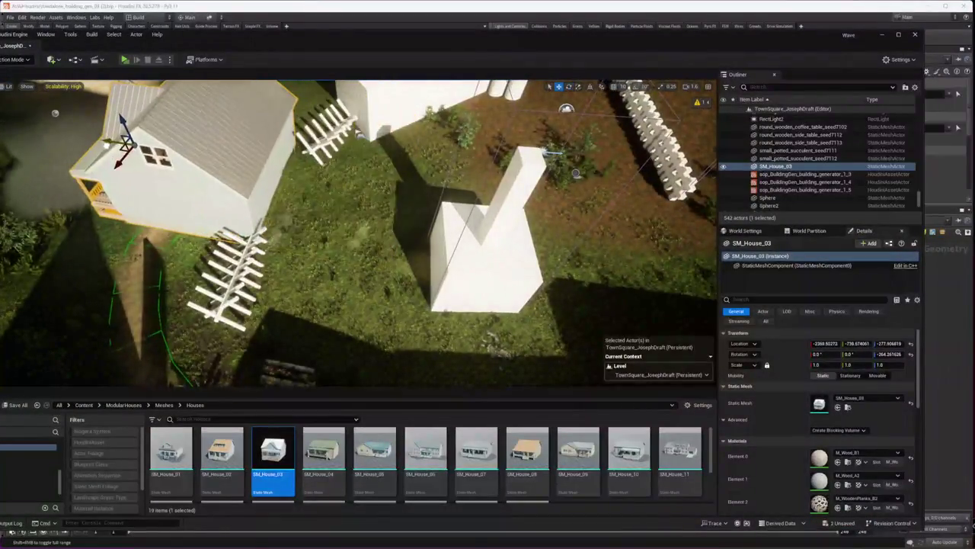
left_click(360, 137)
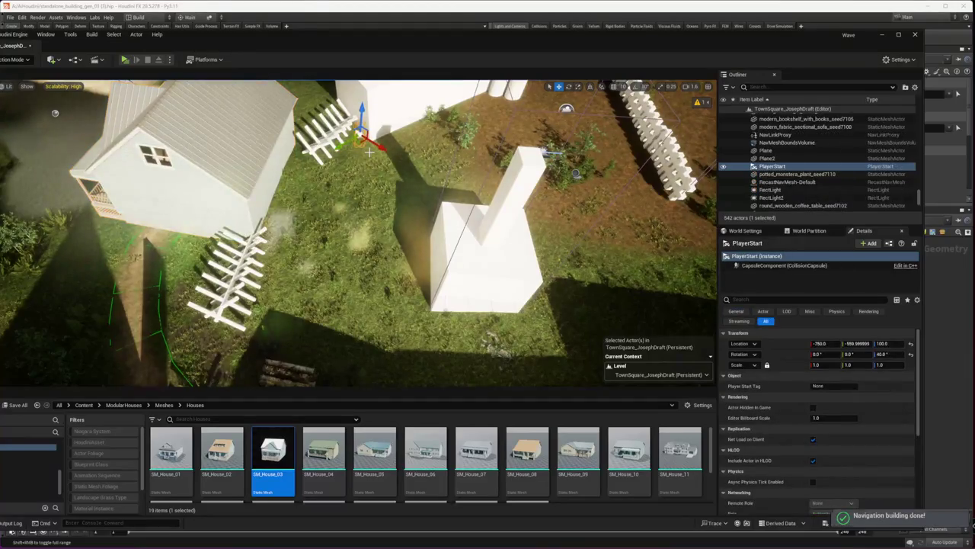
left_click(122, 160)
key("f")
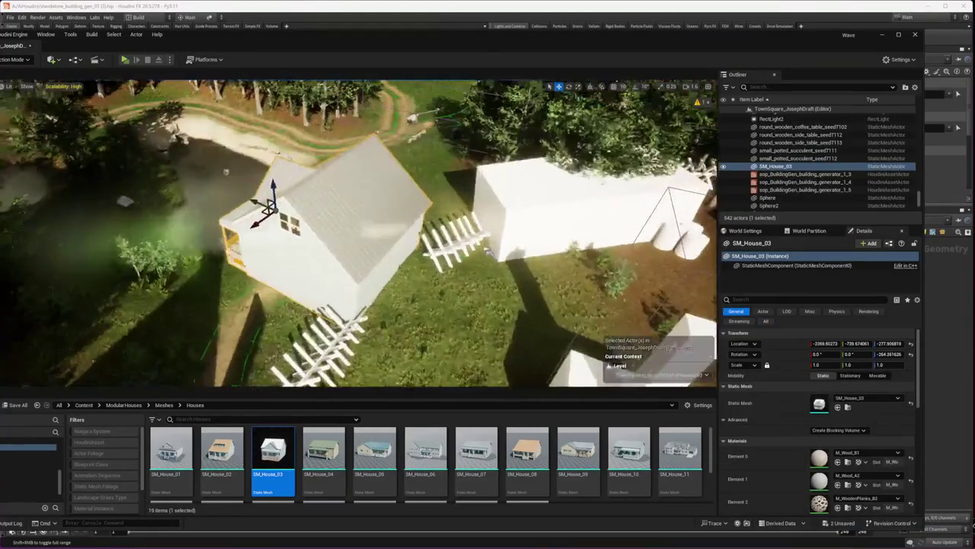
key("e")
mouse_move(314, 214)
left_mouse_down()
mouse_move(285, 229)
mouse_move(389, 190)
left_mouse_up()
key("w")
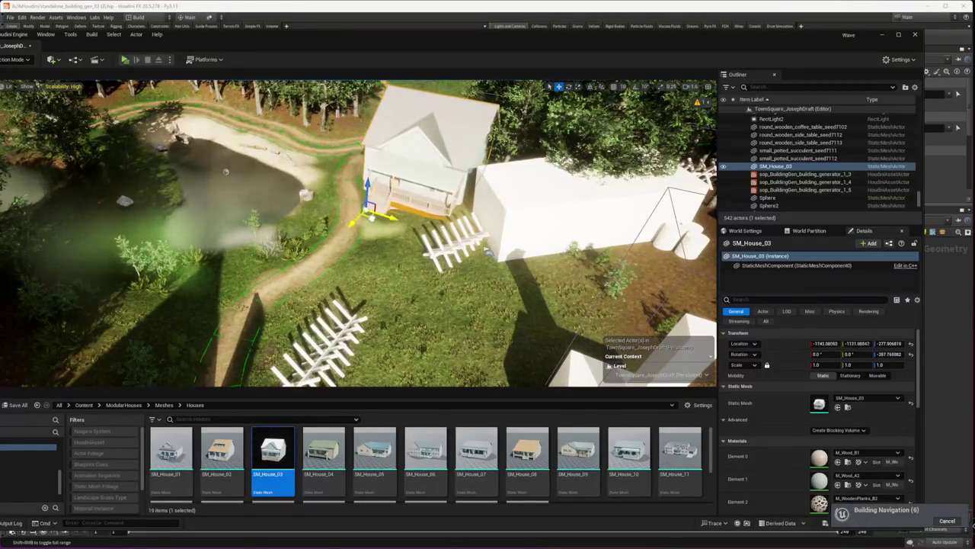
key("f")
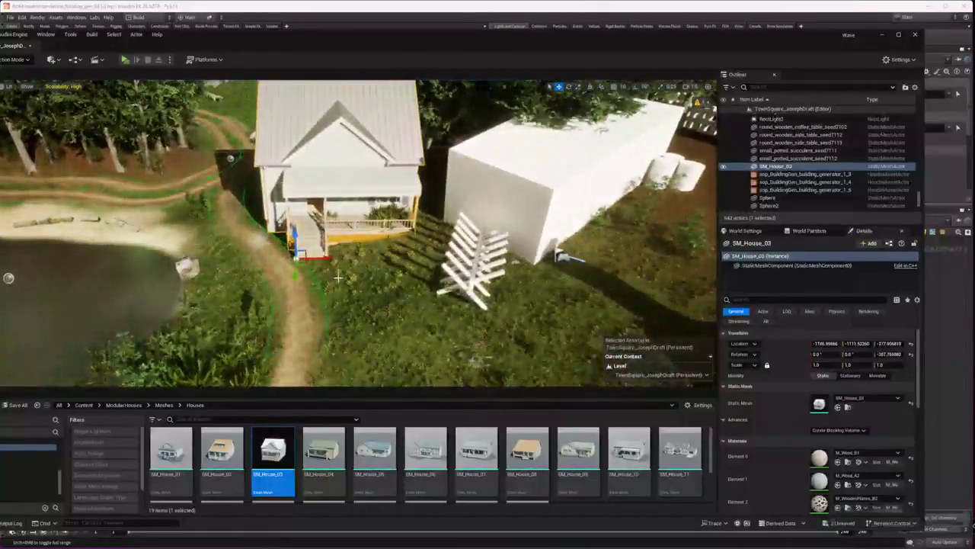
right_click(366, 291)
key("Escape")
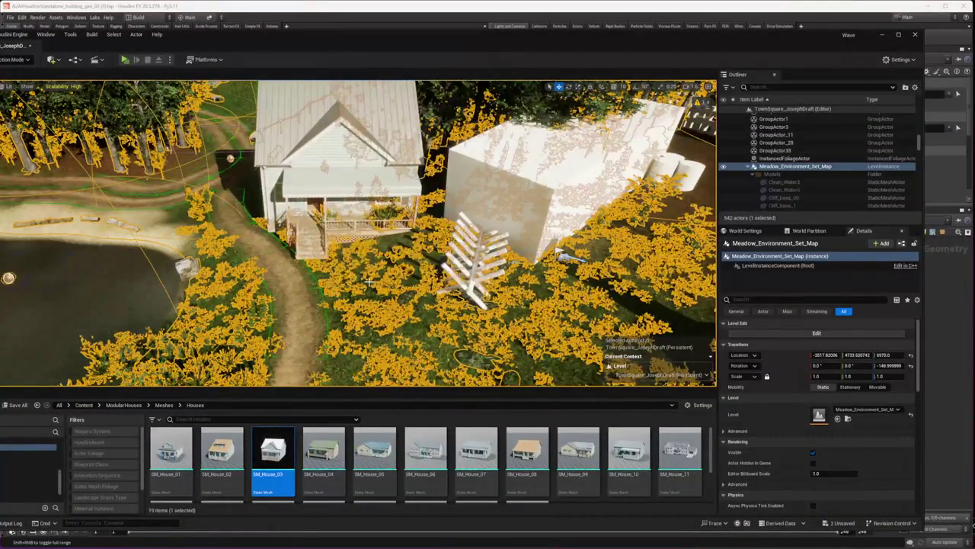
- Start a Play-In-Editor session and shoot zombies through the house windows
key("alt+p")
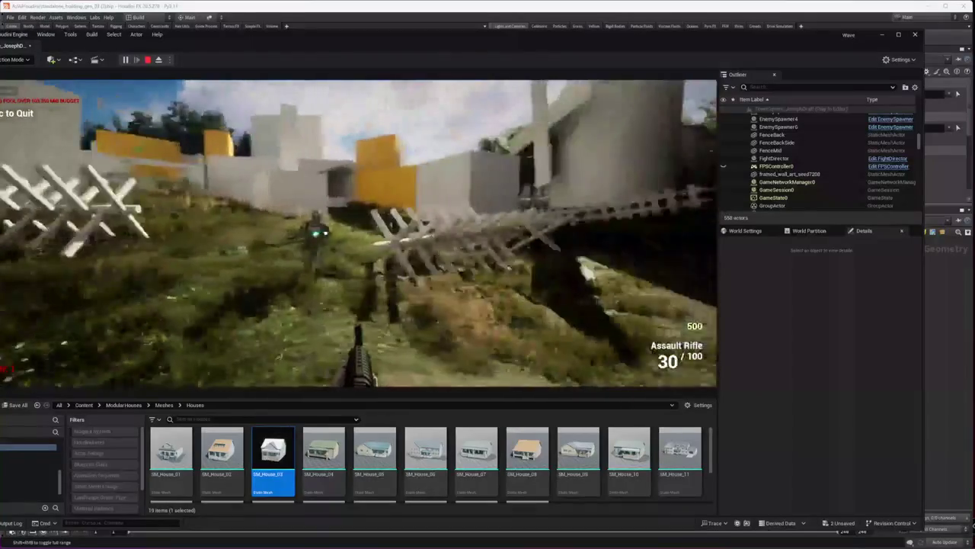
left_click(325, 232)
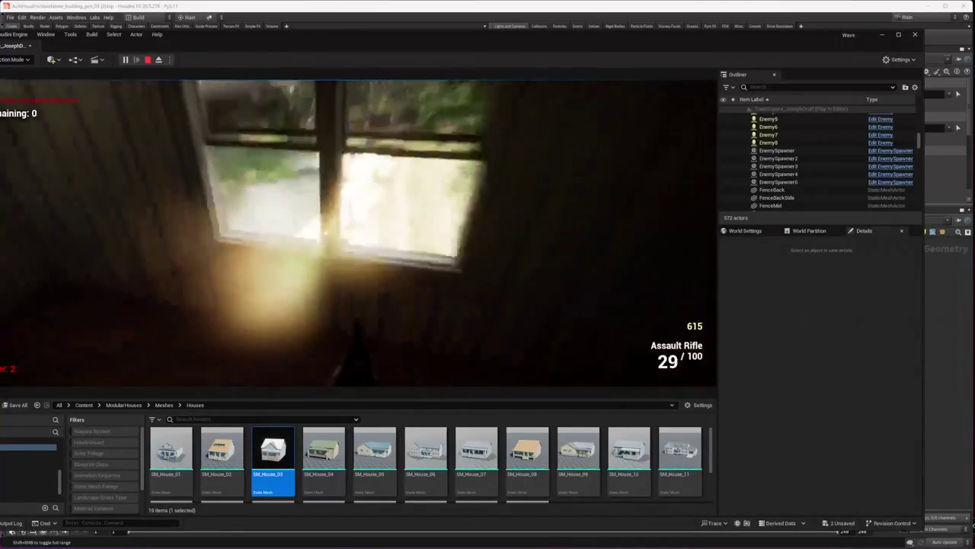
left_click(325, 233)
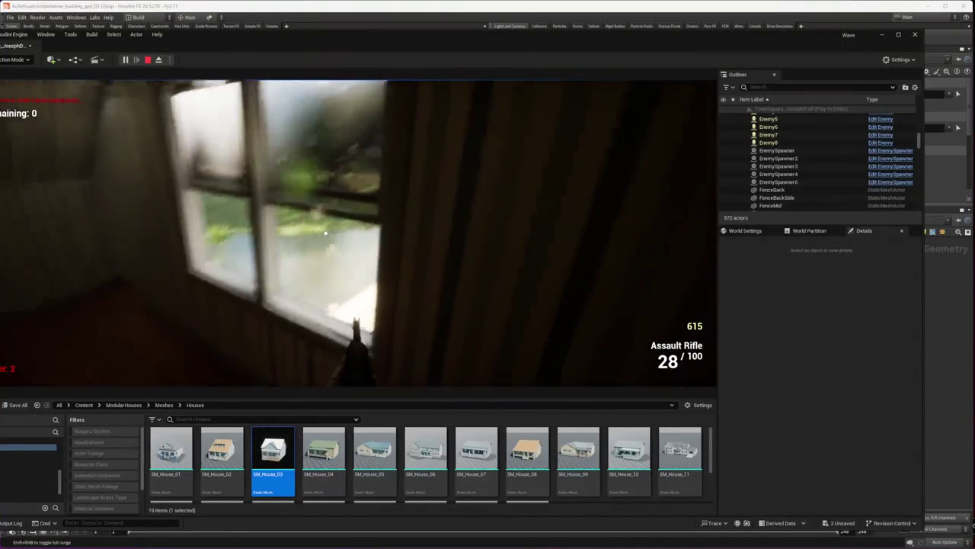
left_click(325, 233)
left_click(326, 233)
left_click(325, 234)
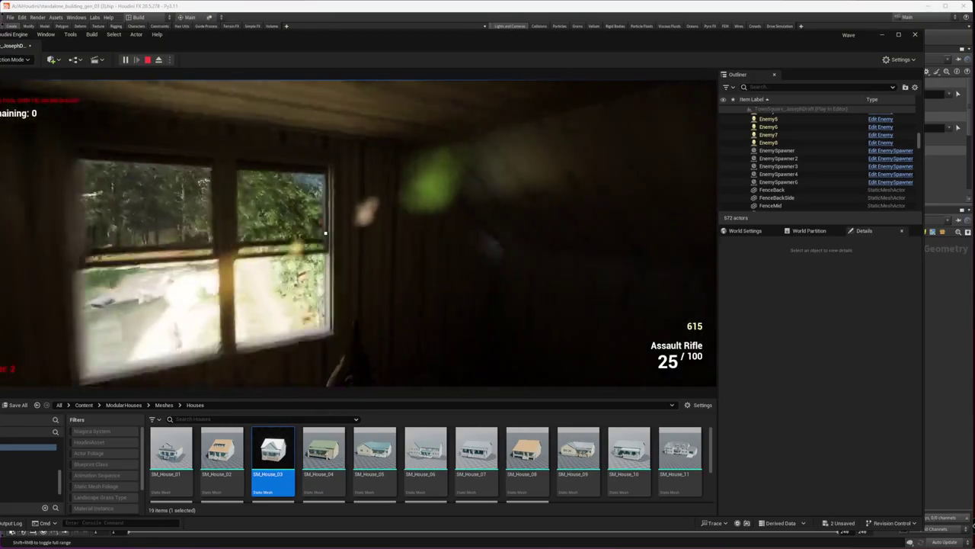
left_click(325, 233)
left_click(325, 233)
left_click(325, 233)
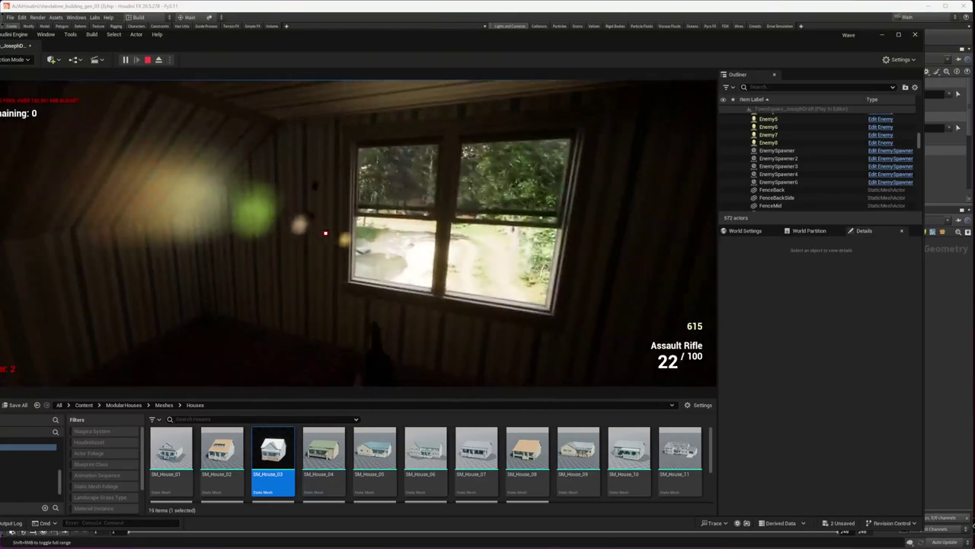
left_click(325, 234)
left_click(326, 233)
left_click(325, 233)
left_click(325, 233)
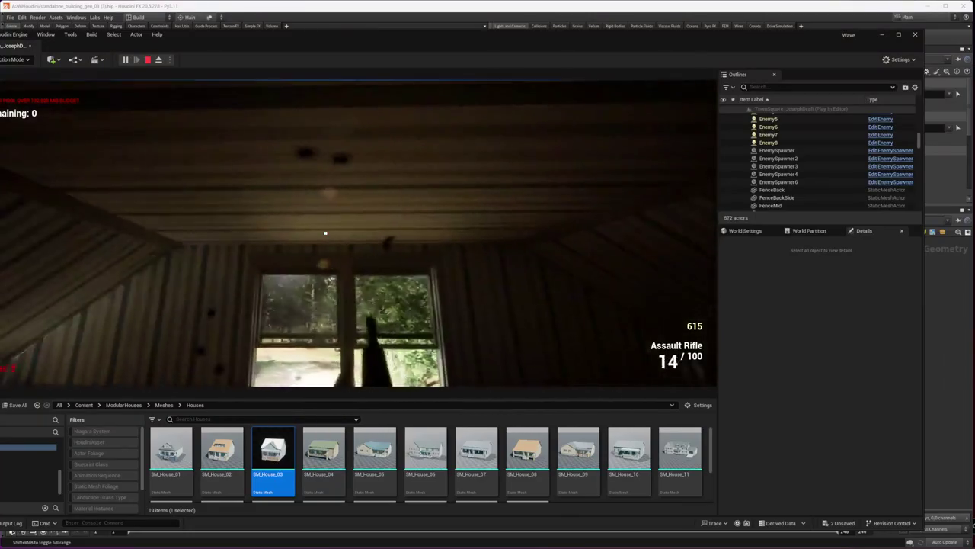
left_click(325, 233)
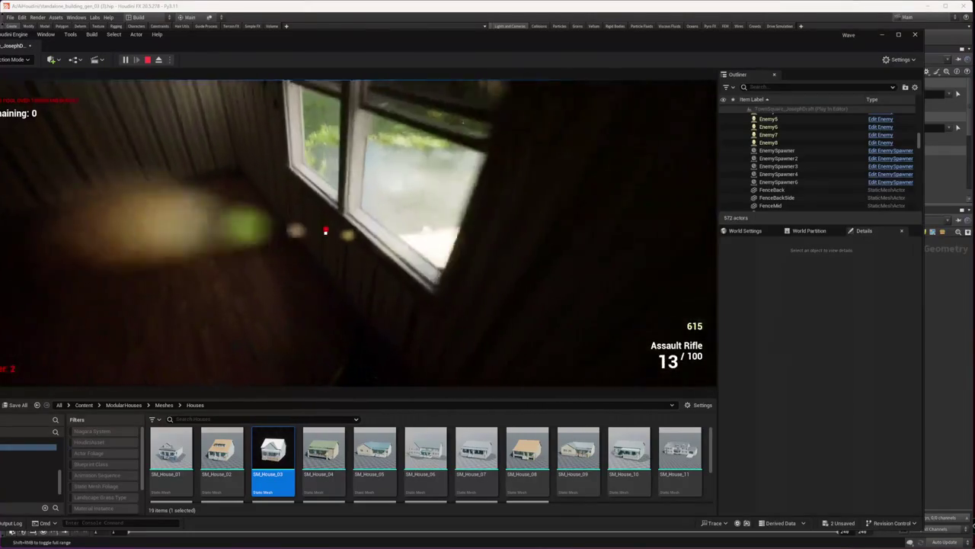
- Reload the assault rifle and walk out onto the porch shooting approaching enemies
key("r")
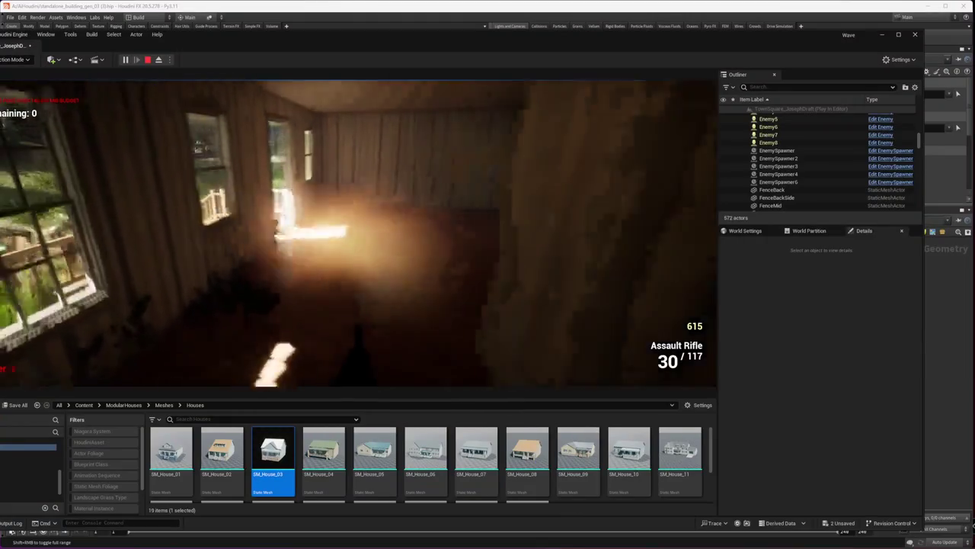
key("w")
left_click(325, 234)
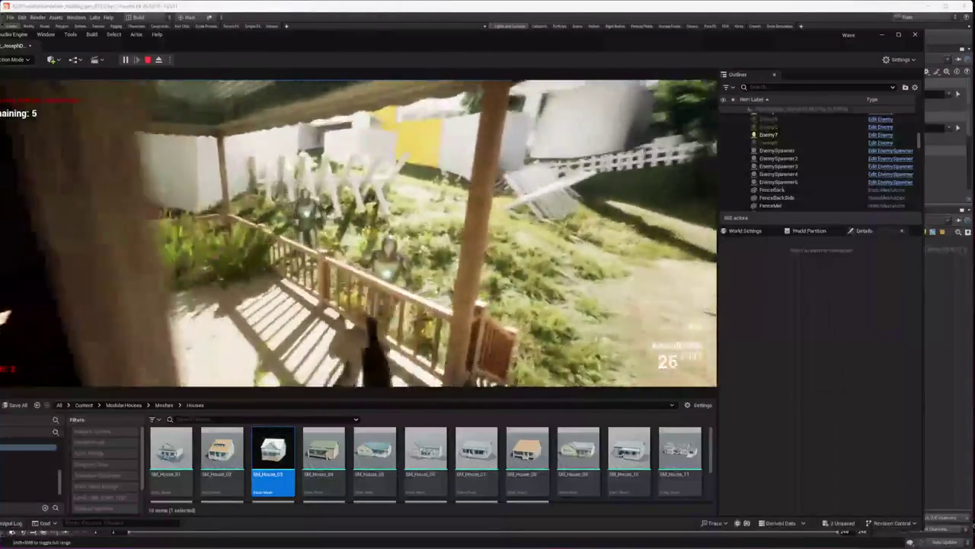
- Finish the porch wave, then shoot enemies along the forest trail as the score reaches 3,375
left_click(325, 234)
left_click(325, 233)
left_click(325, 233)
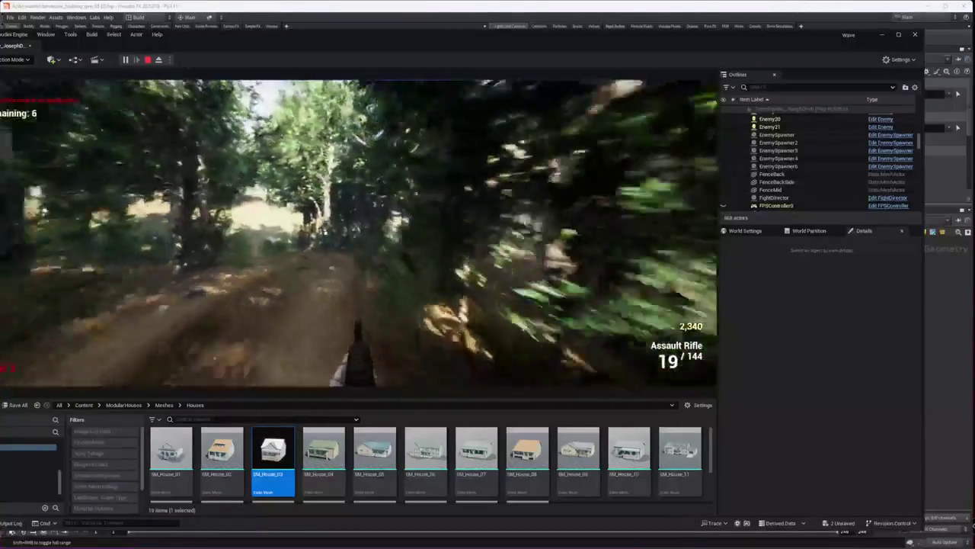
left_click(325, 233)
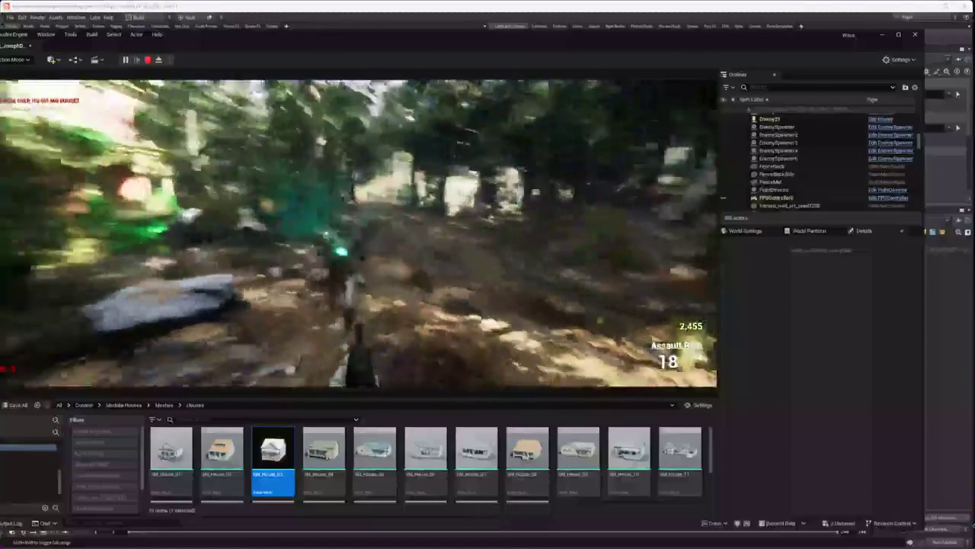
left_click(325, 233)
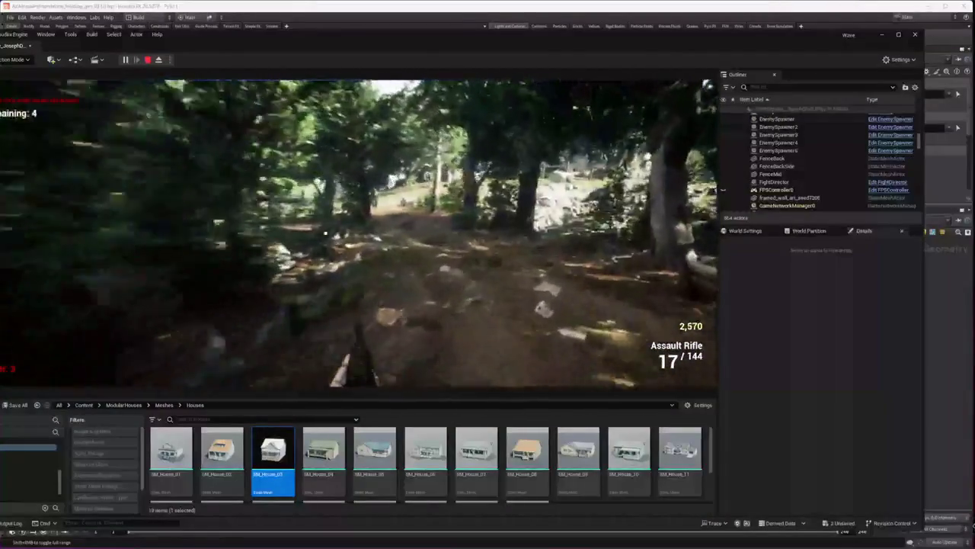
left_click(358, 233)
left_click(358, 233)
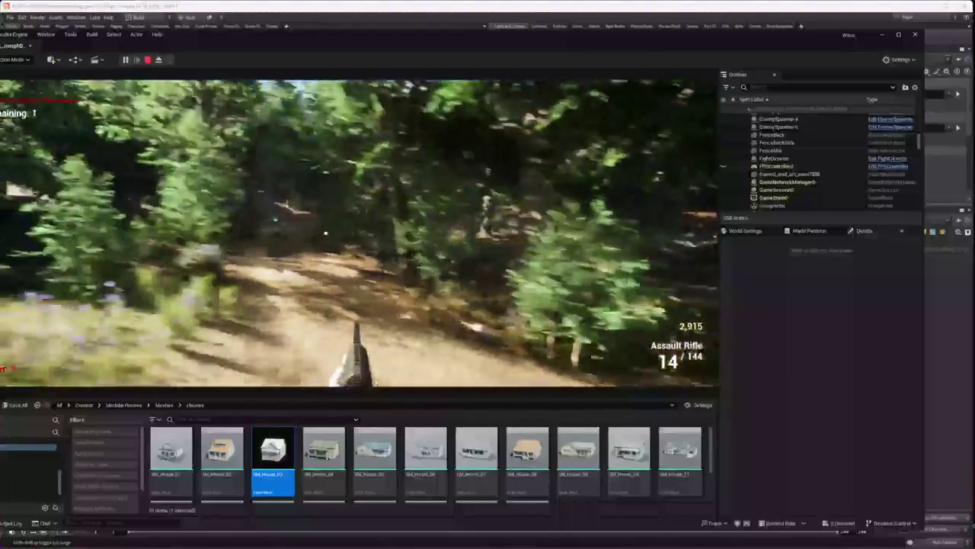
left_click(325, 234)
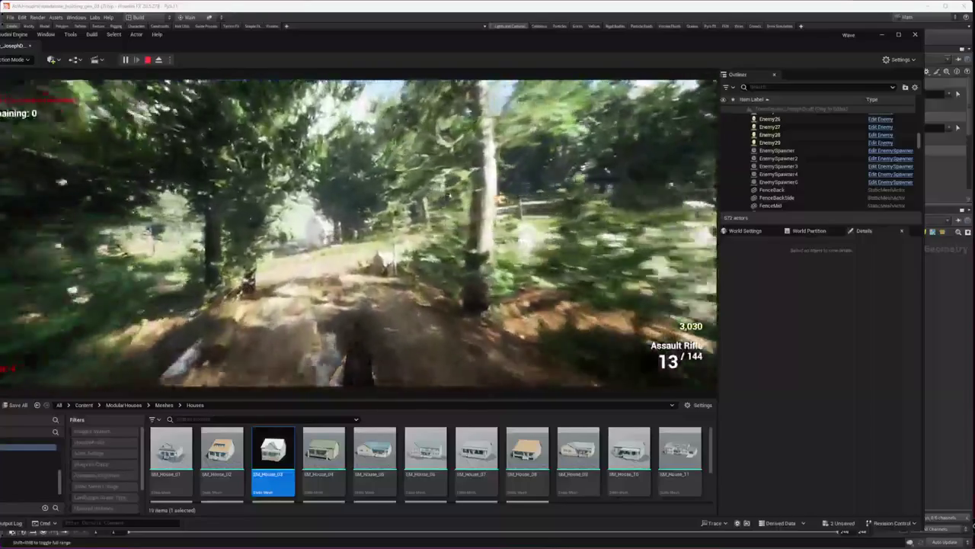
left_click(358, 235)
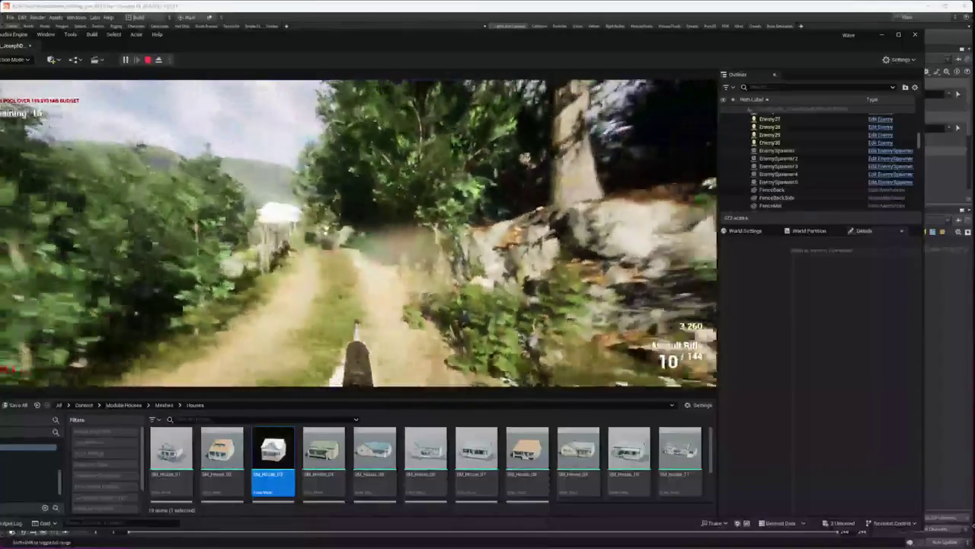
left_click(358, 233)
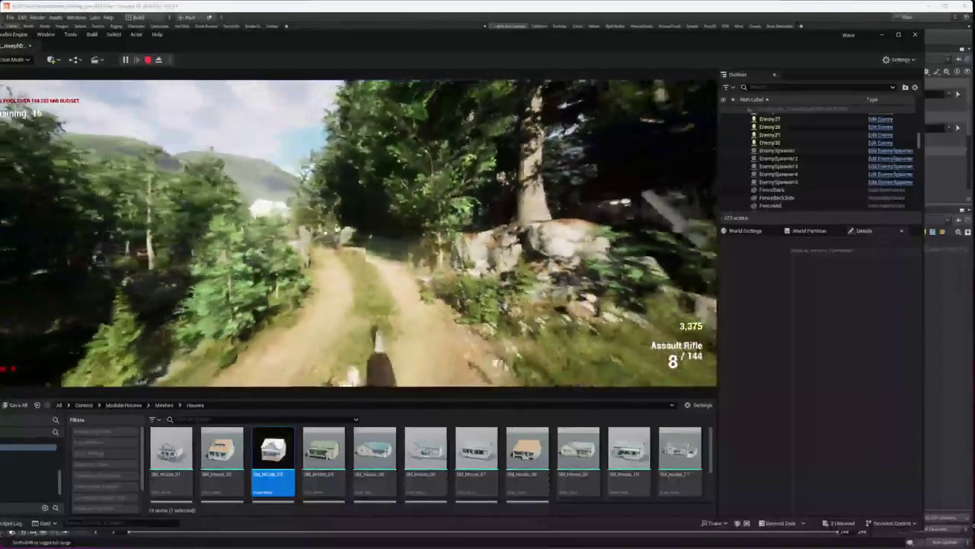
- Fire at enemies on the path and walk forward toward the village houses
left_click(358, 232)
left_click(358, 232)
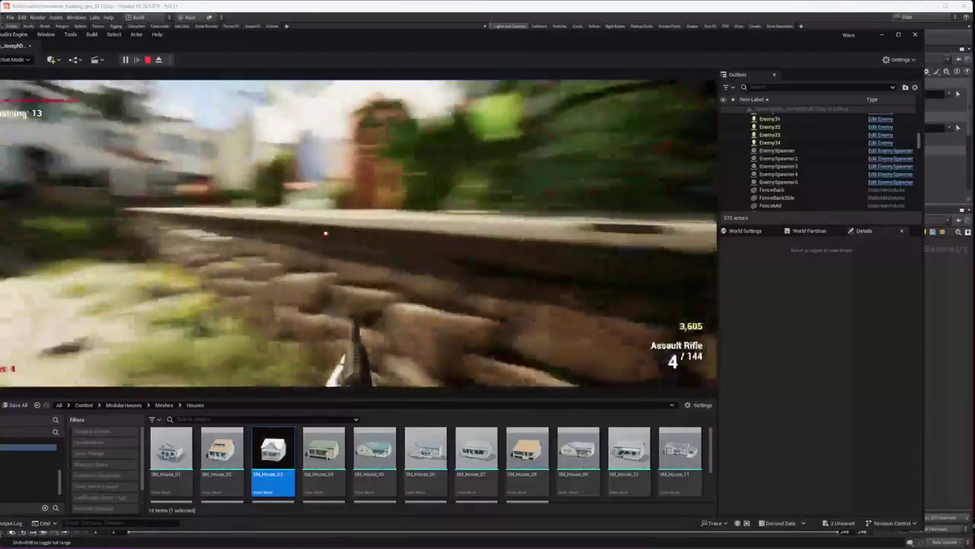
key("w")
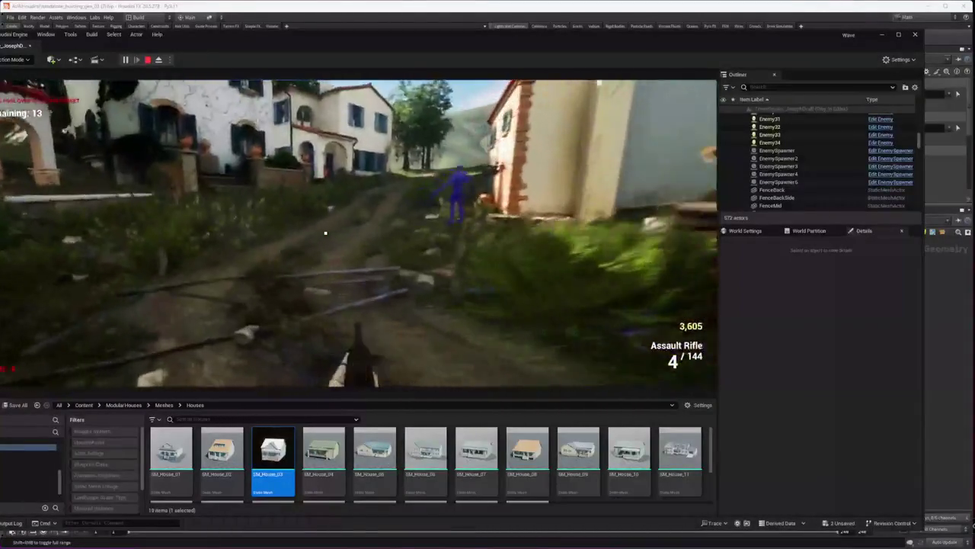
key("w")
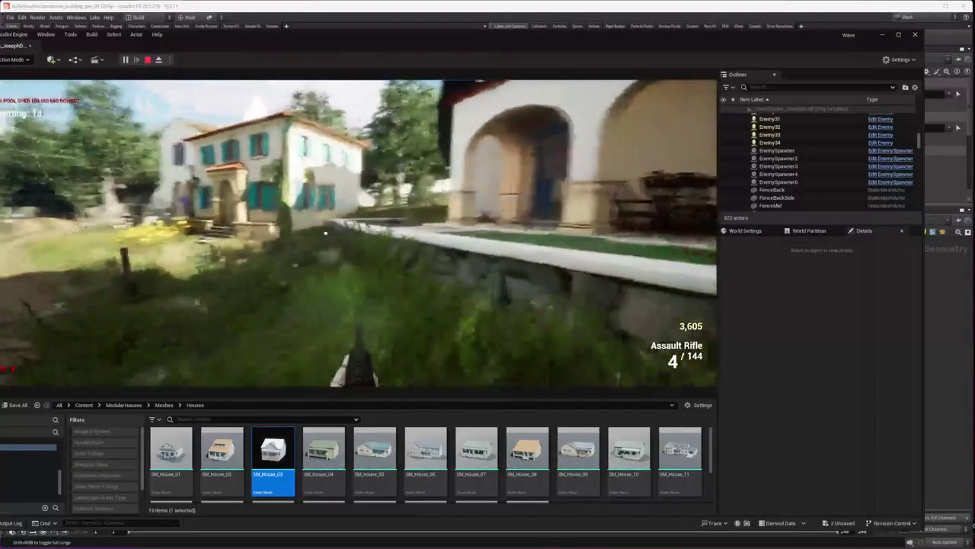
key("w")
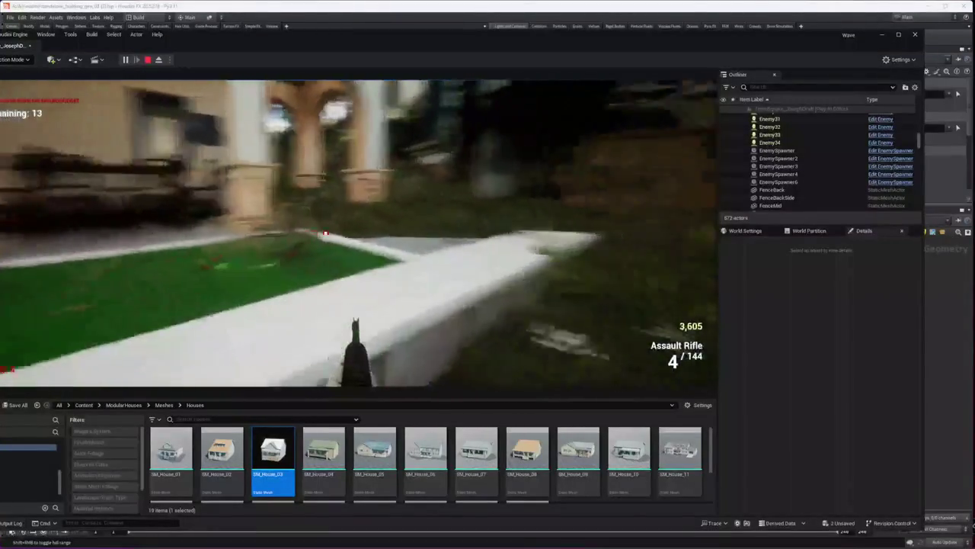
- Turn toward the distant houses, fire the last round, and stop the session at Game Over
key("w")
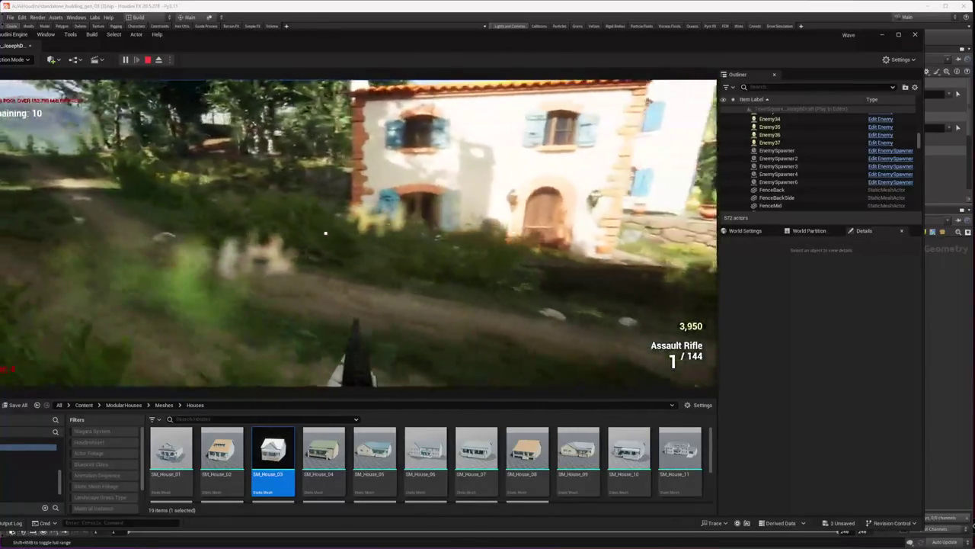
key("w")
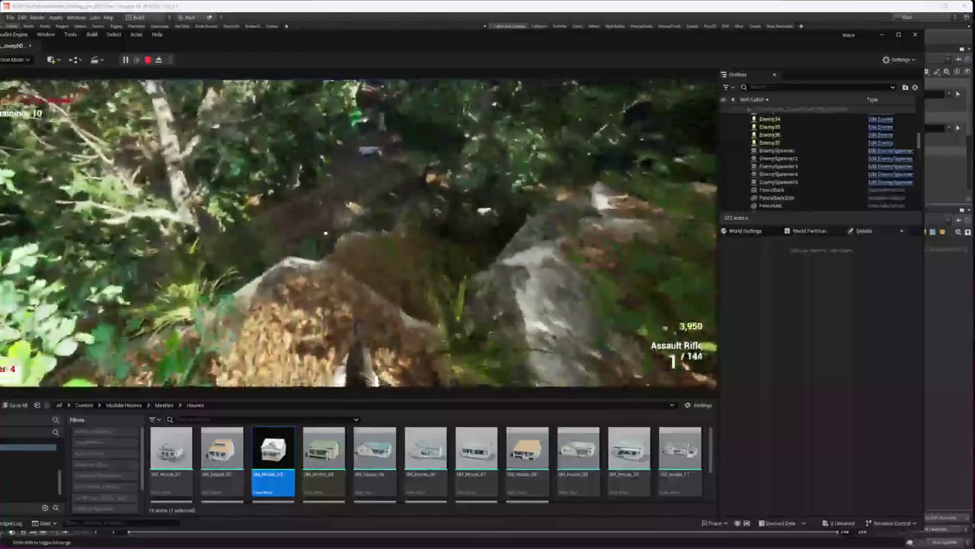
left_click(325, 233)
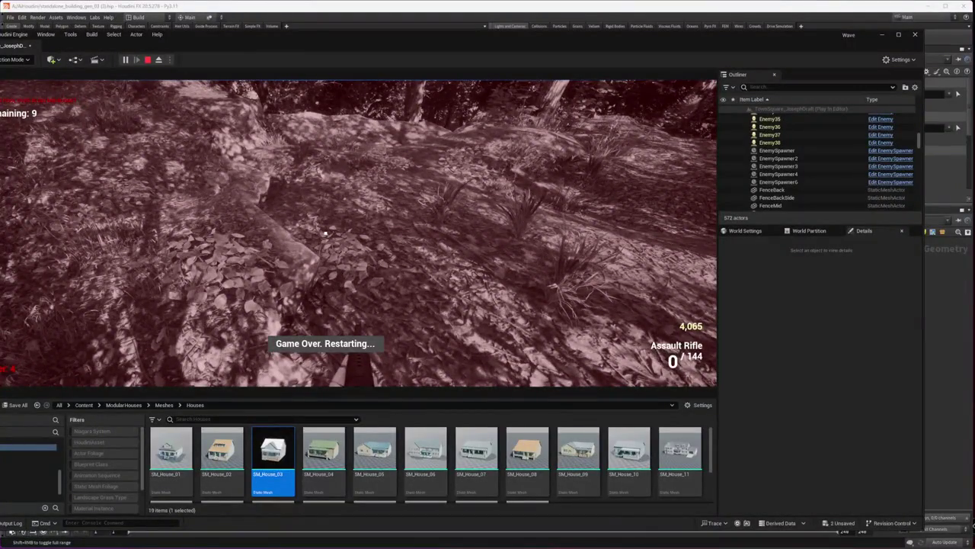
key("Escape")
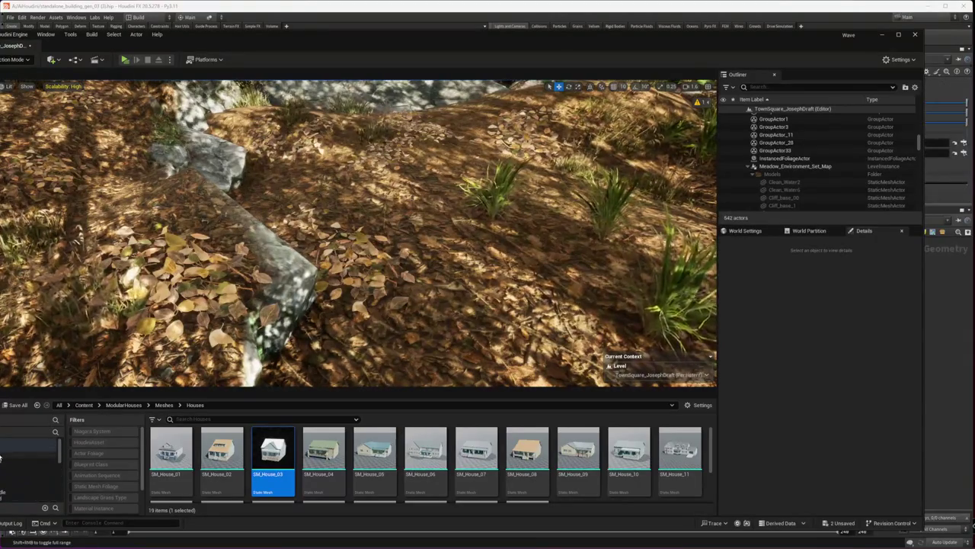
- Browse the BSP_ZombieAnims, Blueprints and EpicAssets content folders
left_click(27, 461)
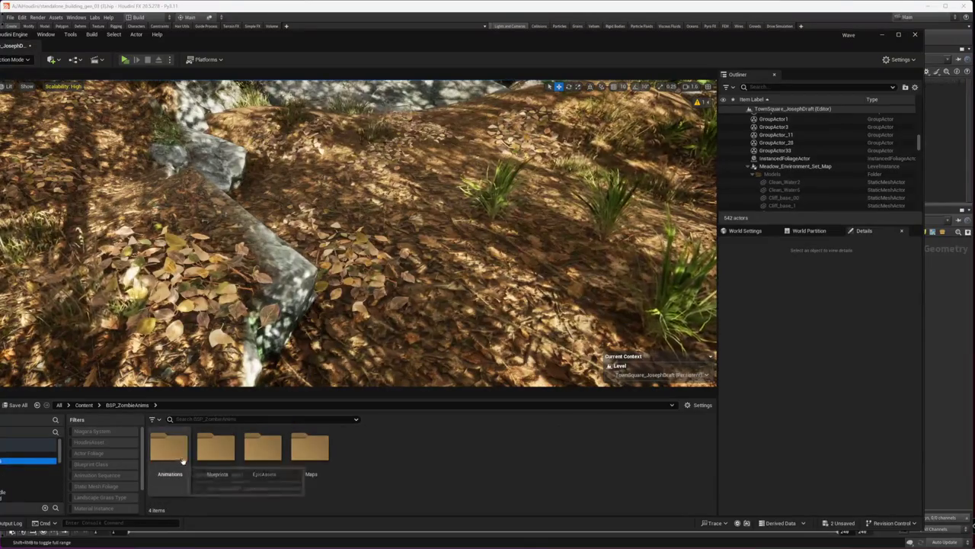
left_click(221, 451)
double_click(223, 455)
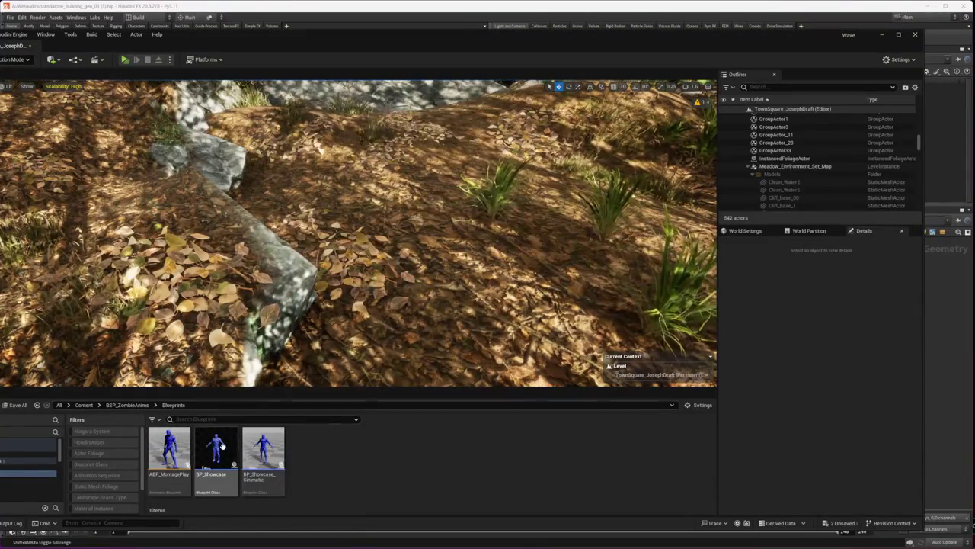
left_click(227, 453)
key("alt+Left")
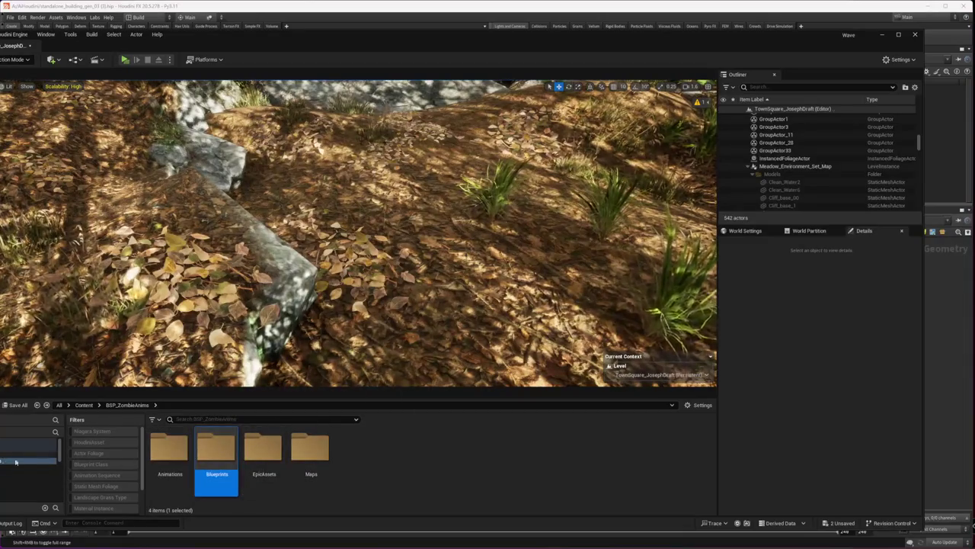
left_click(28, 479)
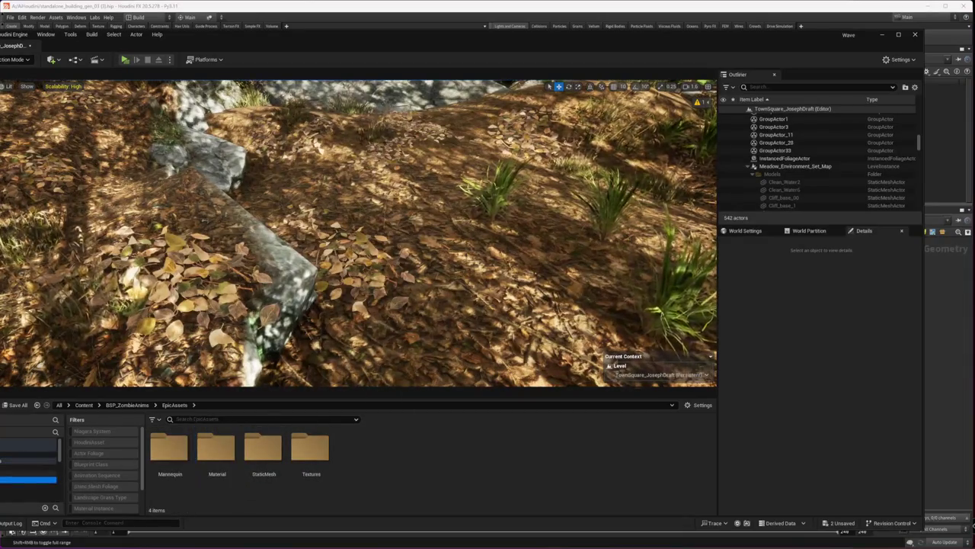
left_click(29, 473)
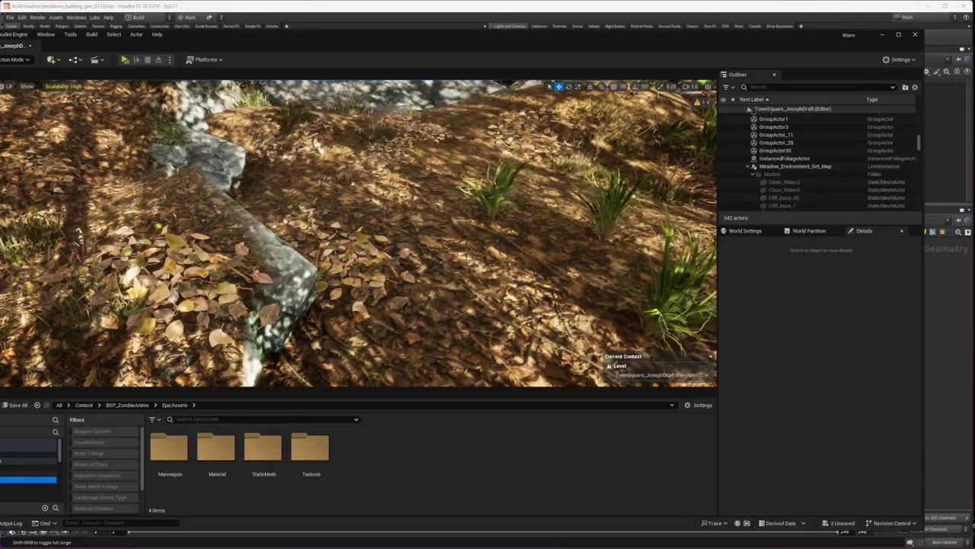
left_click(28, 461)
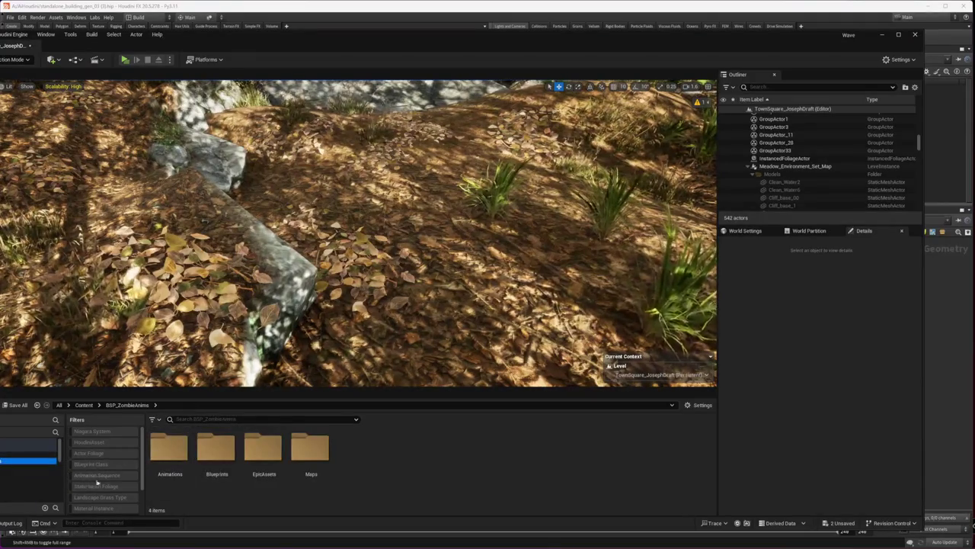
- Filter to Blueprint Classes, open and close BP_Showcase, and browse to the Core folder before returning to Houdini
left_click(121, 464)
left_click(161, 450)
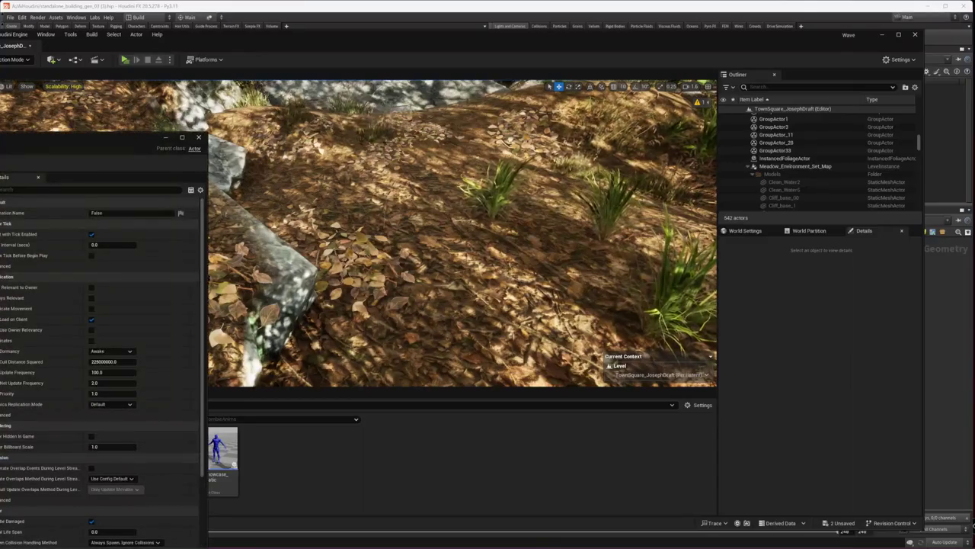
left_click(23, 455)
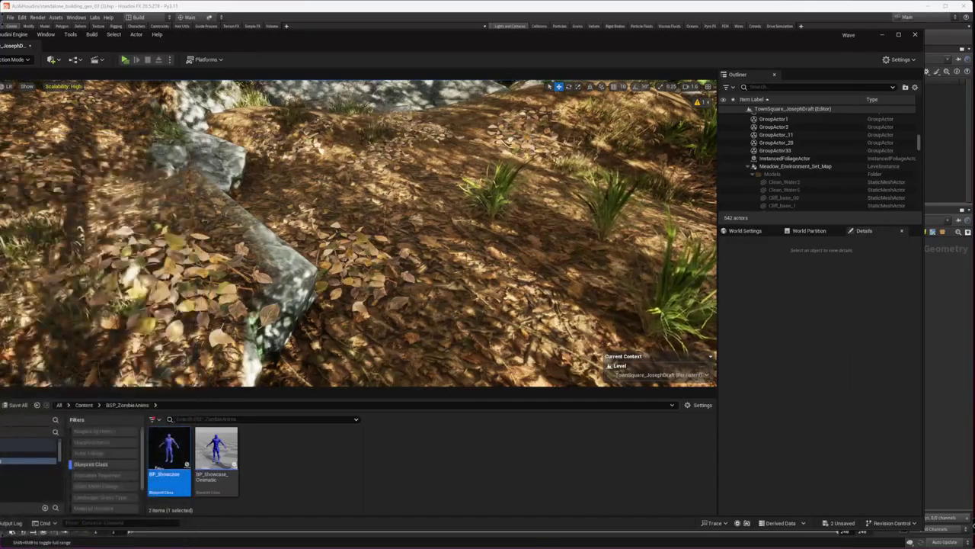
left_click(23, 466)
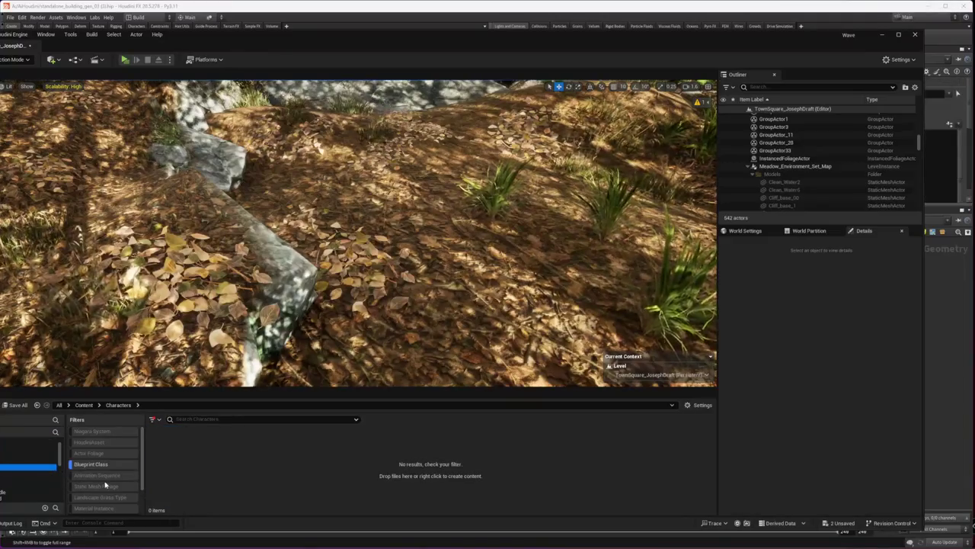
left_click(18, 460)
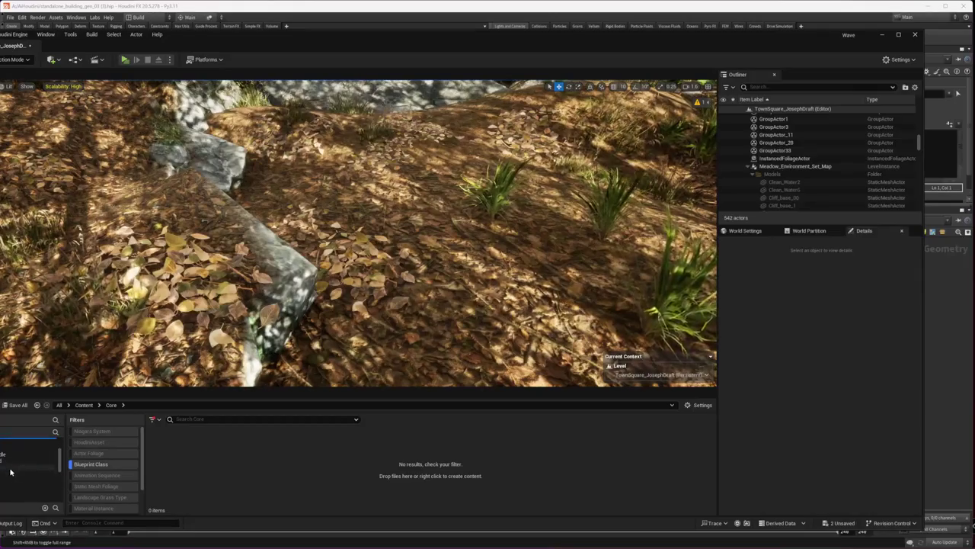
key("alt+Tab")
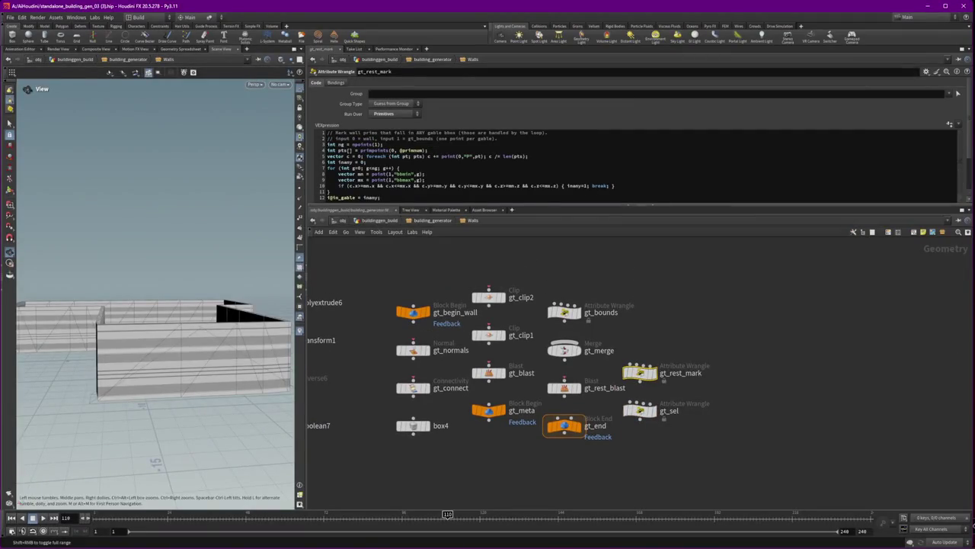
- Return from Houdini to the Unreal level with the white generated building on the landscape
key("alt+Tab")
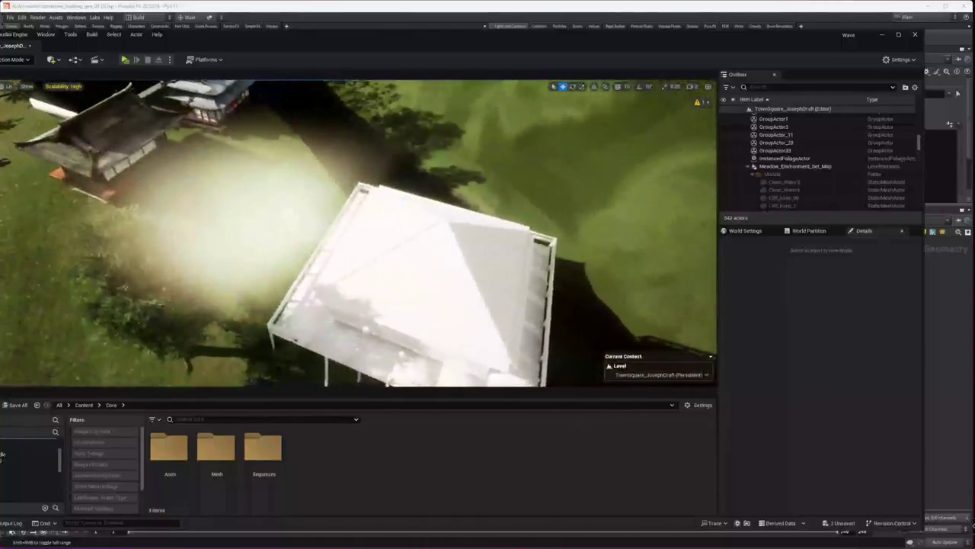
- Delete the two extra generated buildings from the Unreal level
left_click(453, 293)
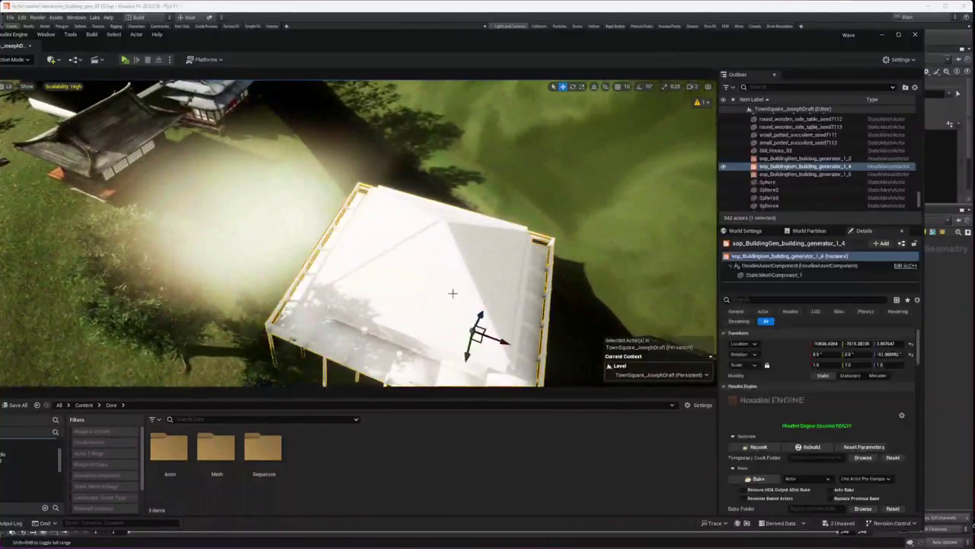
key("Delete")
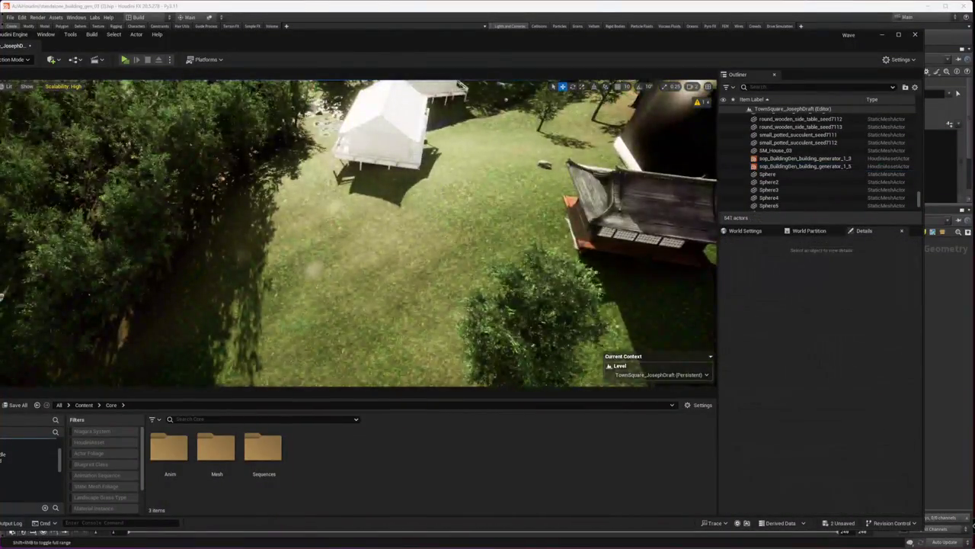
left_click(805, 124)
key("Delete")
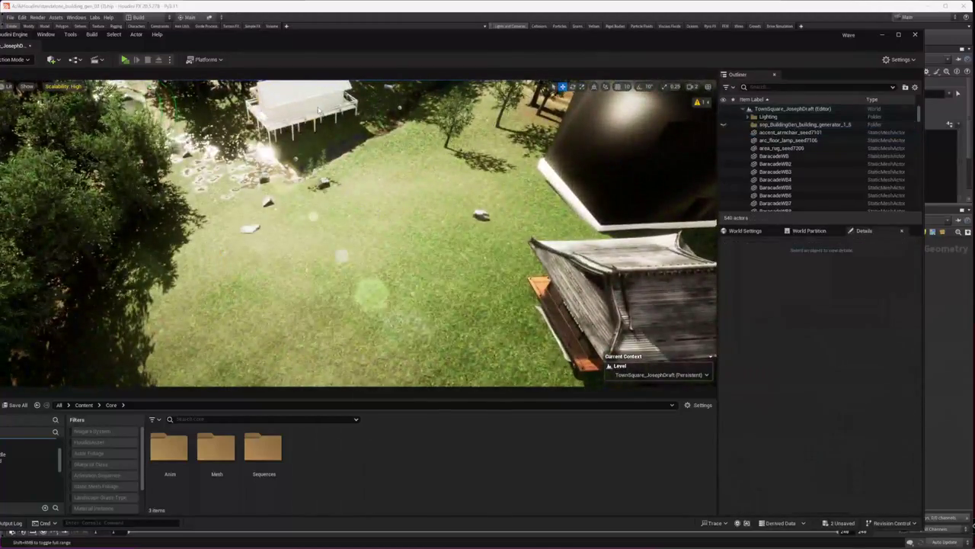
- Move building_generator_1_5 to a new spot, turn it to about 94° yaw, and return to Houdini
left_click(318, 111)
mouse_move(337, 129)
left_mouse_down()
mouse_move(354, 190)
mouse_move(333, 229)
mouse_move(381, 174)
mouse_move(358, 163)
mouse_move(337, 257)
mouse_move(242, 308)
left_mouse_up()
key("e")
key("w")
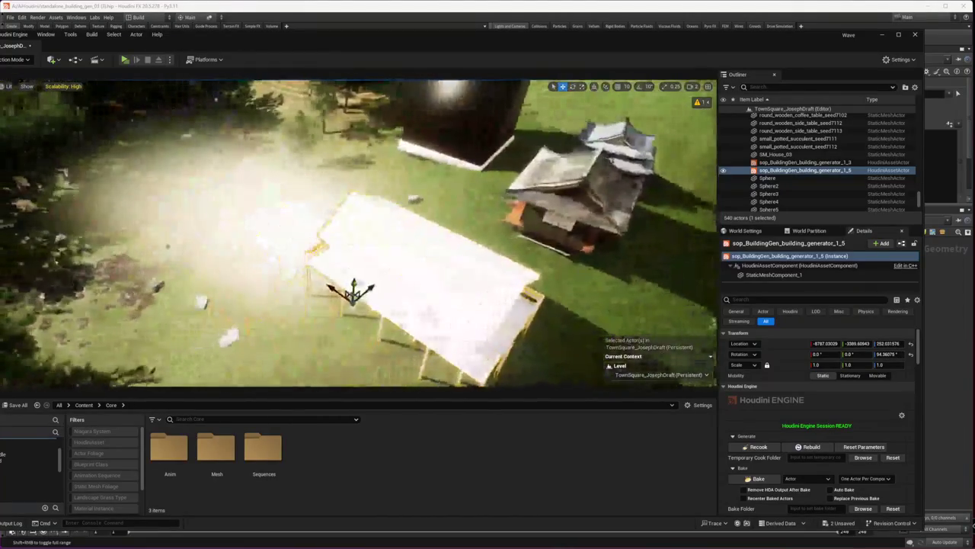
left_click_drag(353, 289, 298, 338)
key("alt+Tab")
scroll(671, 421, "down", 5)
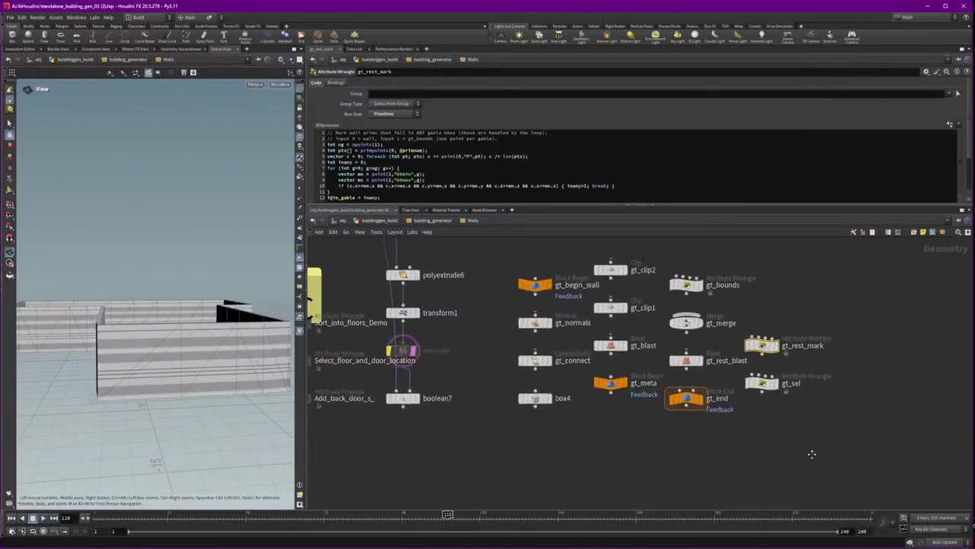
- Zoom out and pan around the building_generator network near the gable-wall loop, then switch to the Trellis2 dashboard
scroll(789, 443, "down", 5)
scroll(789, 444, "down", 5)
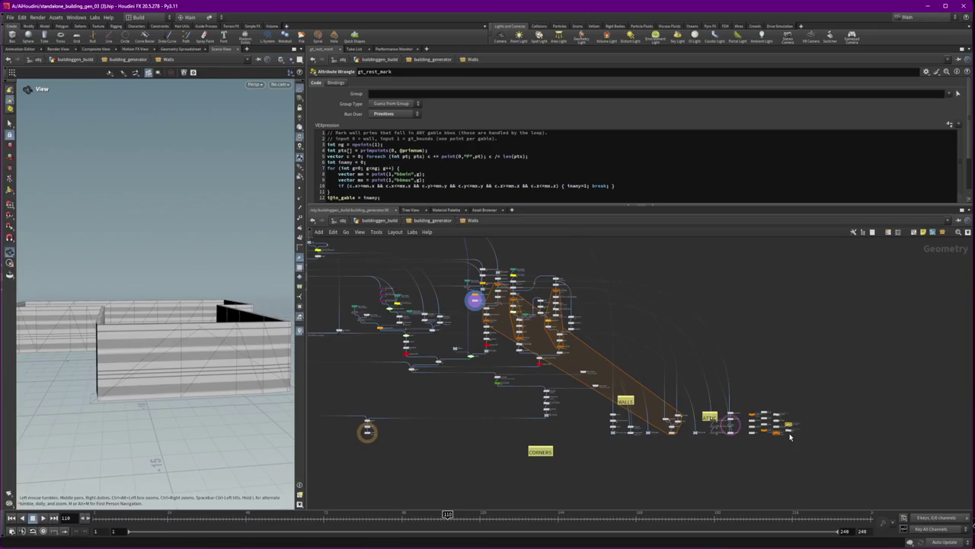
mouse_move(443, 427)
middle_mouse_down()
mouse_move(698, 455)
mouse_move(461, 421)
middle_mouse_up()
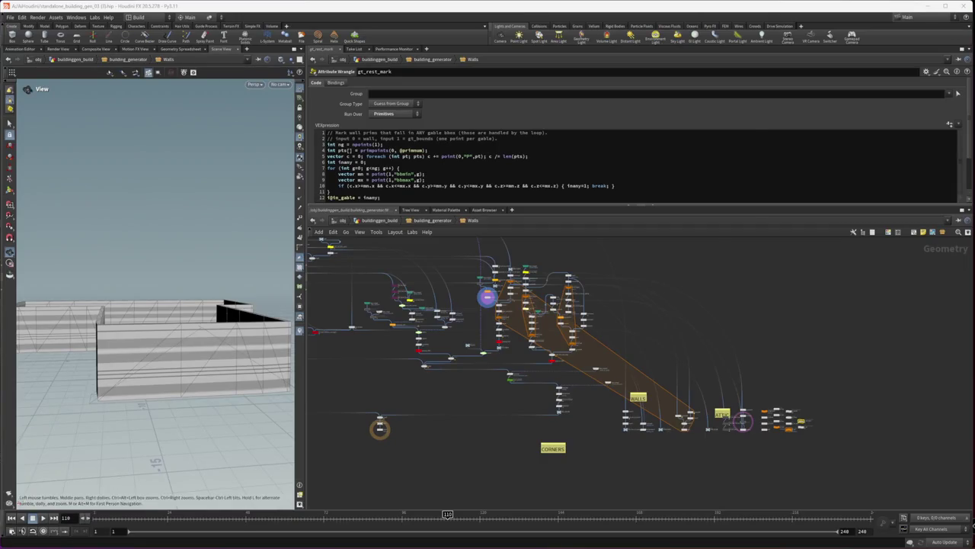
key("alt+Tab")
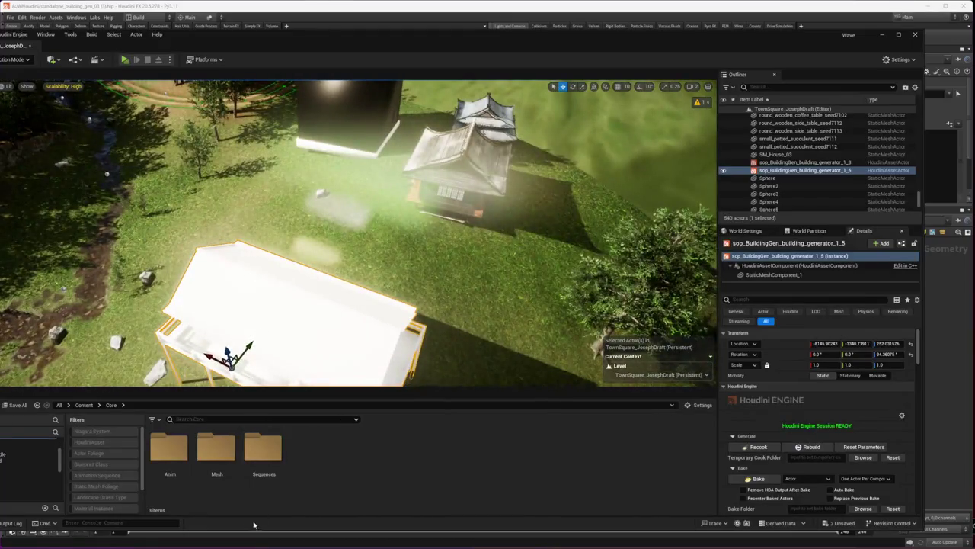
key("alt+Tab")
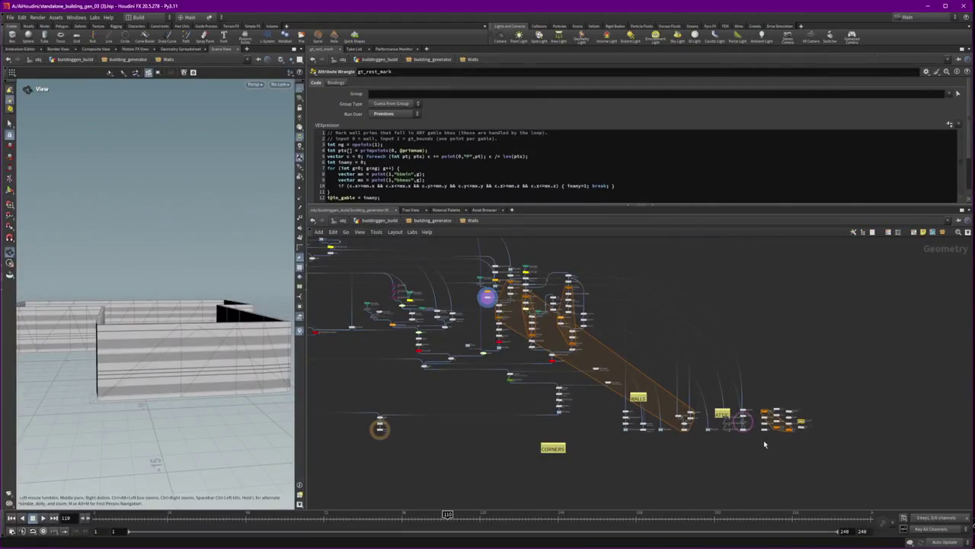
scroll(763, 440, "up", 5)
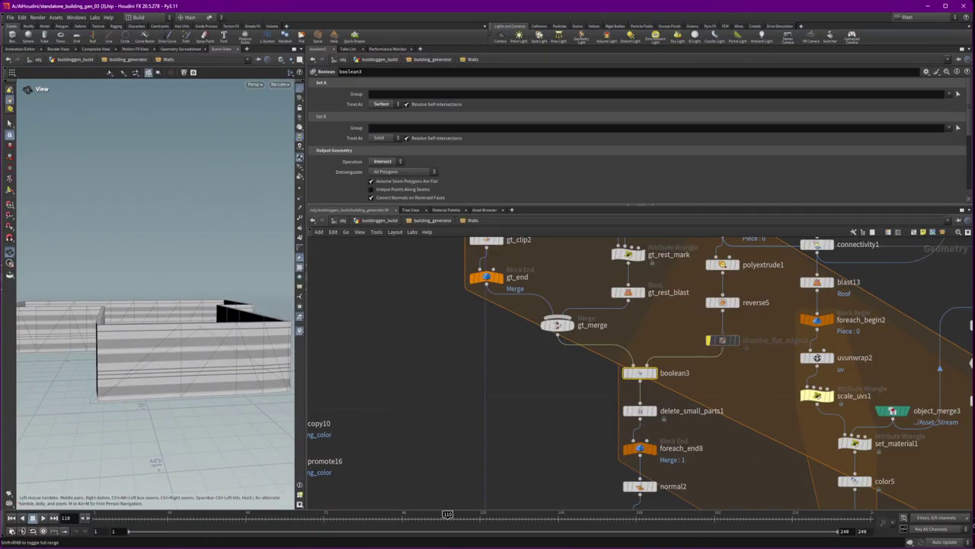
key("alt+Tab")
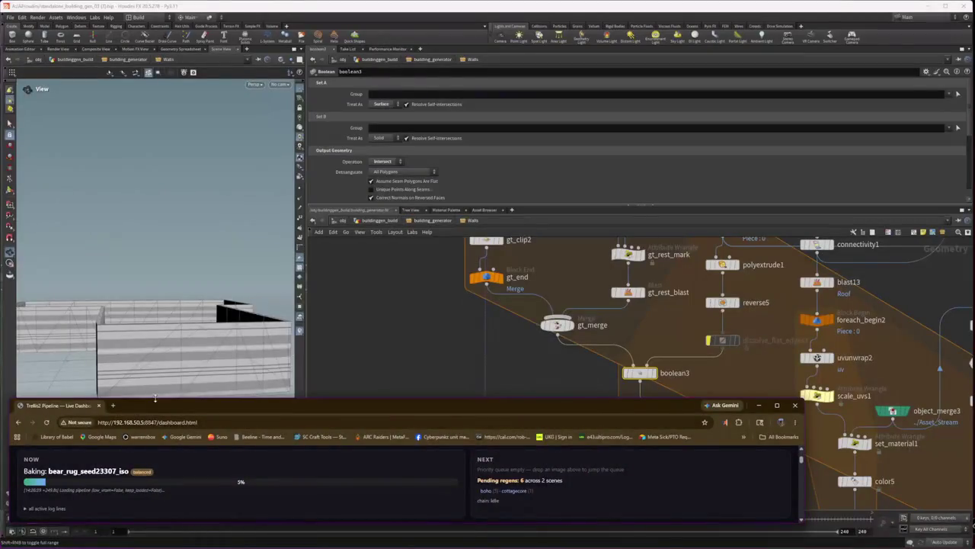
- Open the frenchcountry Mesh Review page and view its full-size reference image
left_click_drag(154, 398, 155, 49)
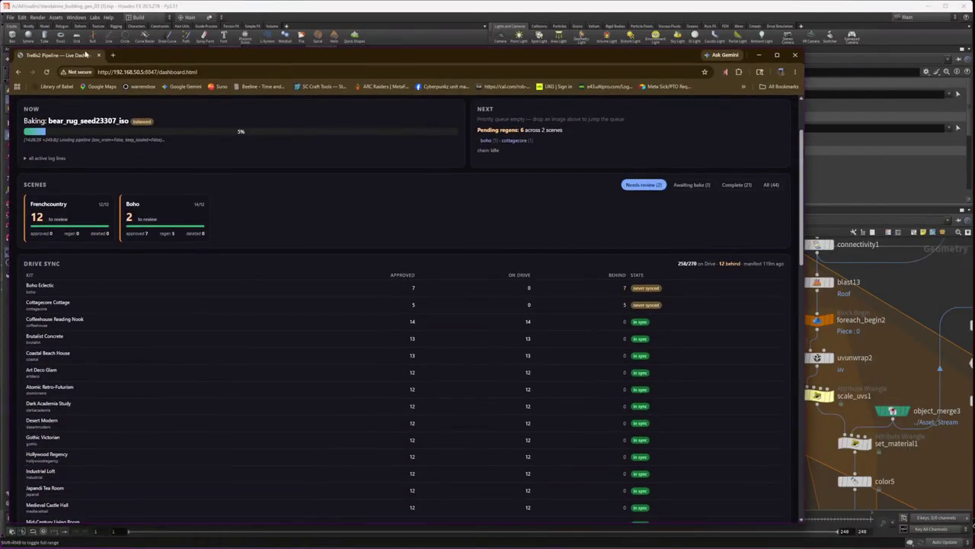
scroll(114, 179, "up", 2)
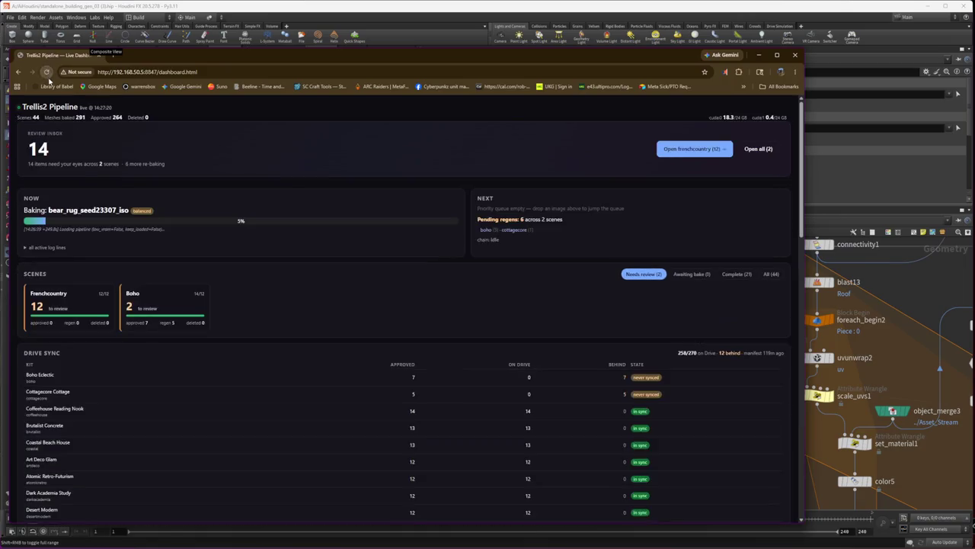
left_click(690, 148)
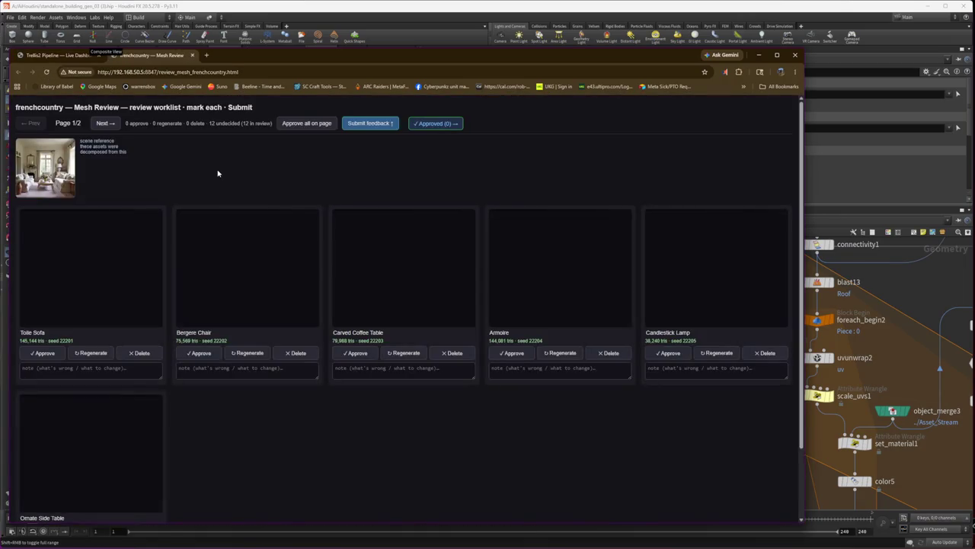
left_click(52, 177)
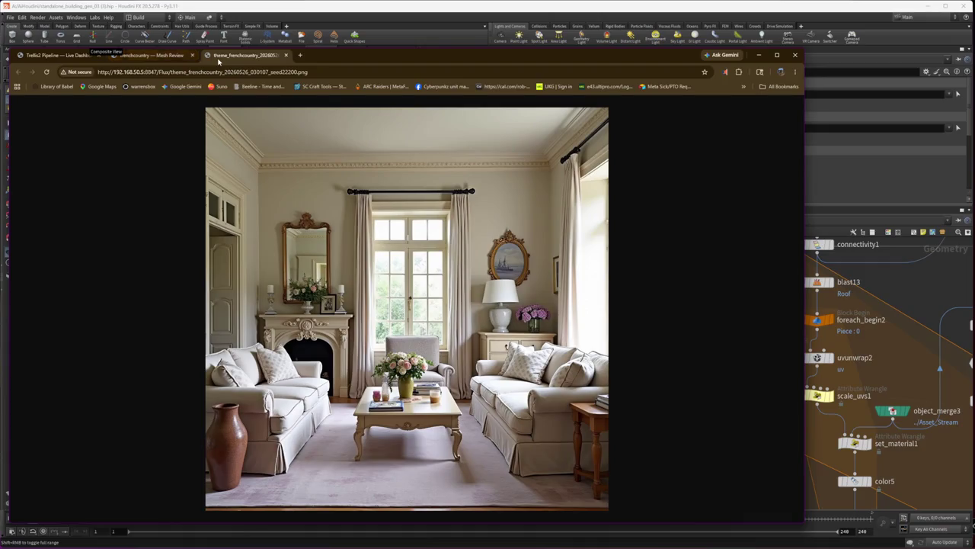
key("ctrl+w")
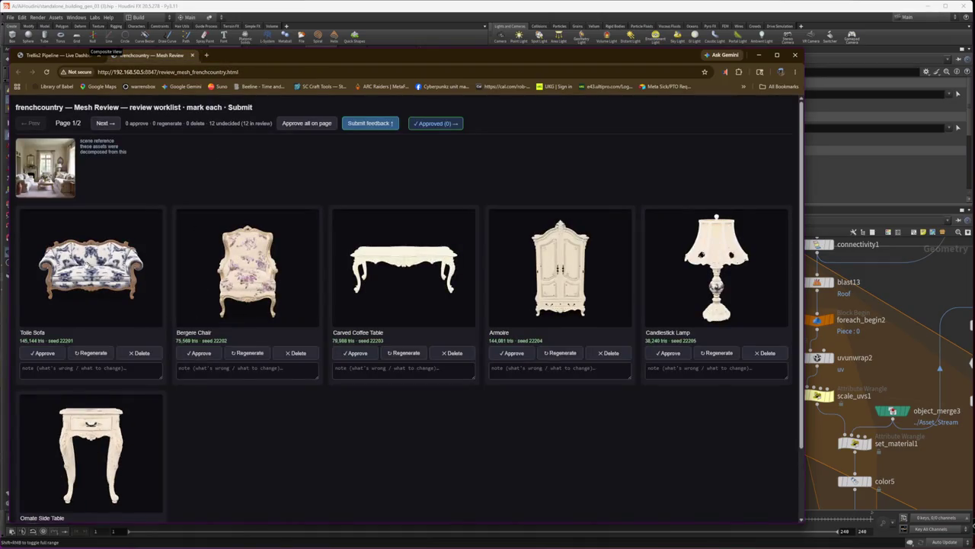
- Rotate the Toile Sofa, Carved Coffee Table and Armoire previews to inspect them
left_click_drag(91, 266, 157, 269)
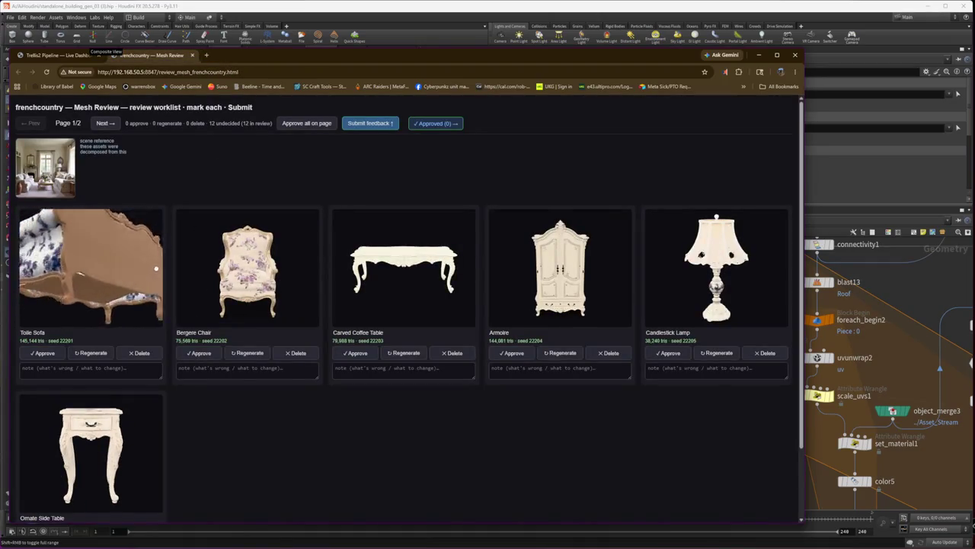
scroll(248, 267, "up", 5)
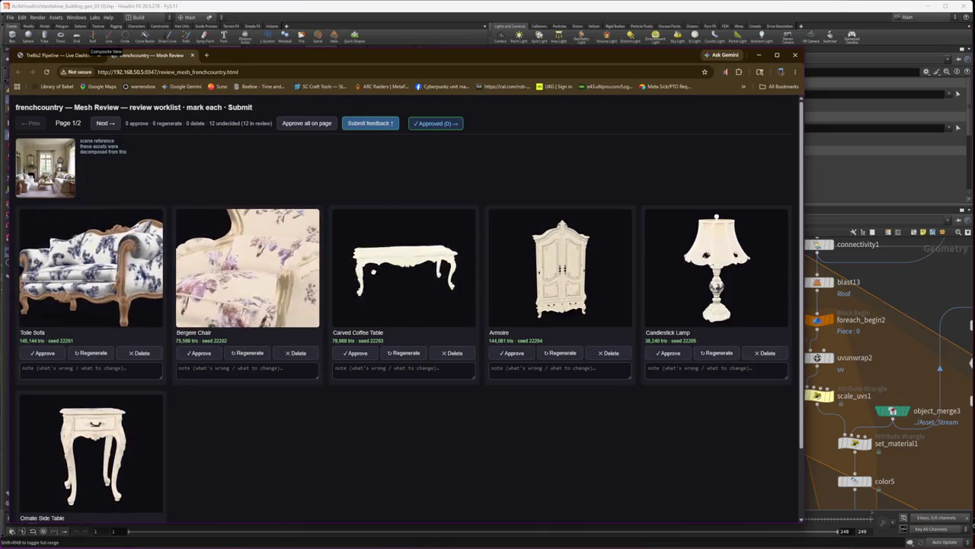
left_click_drag(372, 271, 389, 301)
scroll(589, 286, "up", 5)
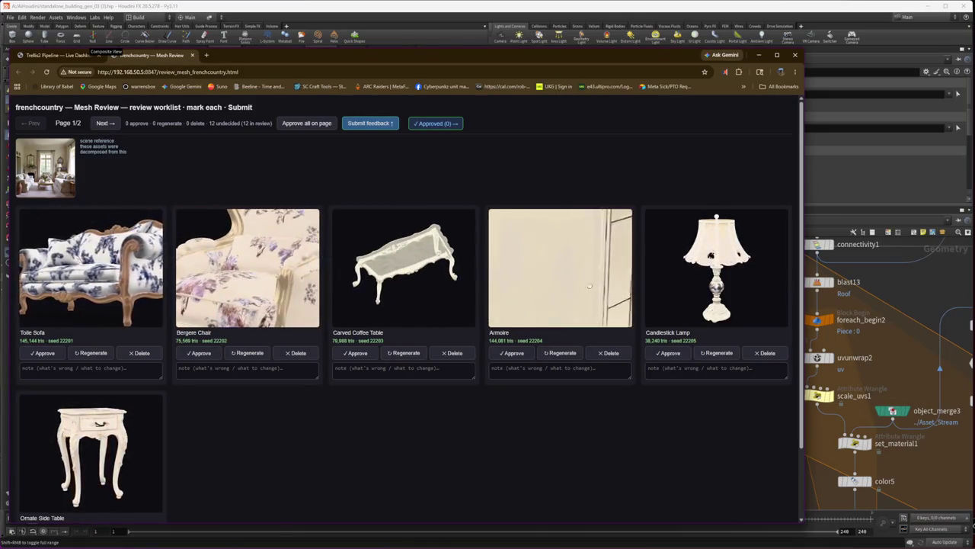
scroll(589, 286, "down", 5)
left_click_drag(589, 286, 640, 284)
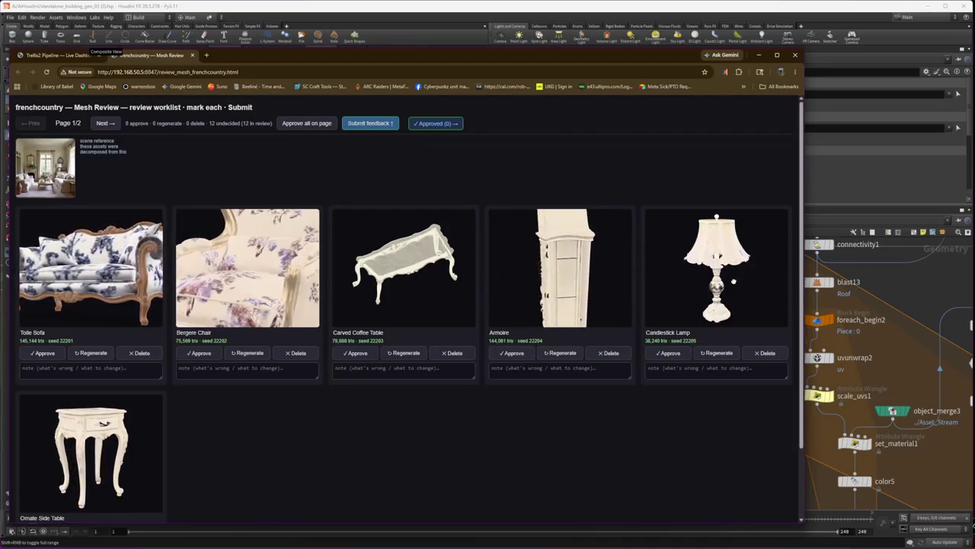
scroll(690, 251, "up", 5)
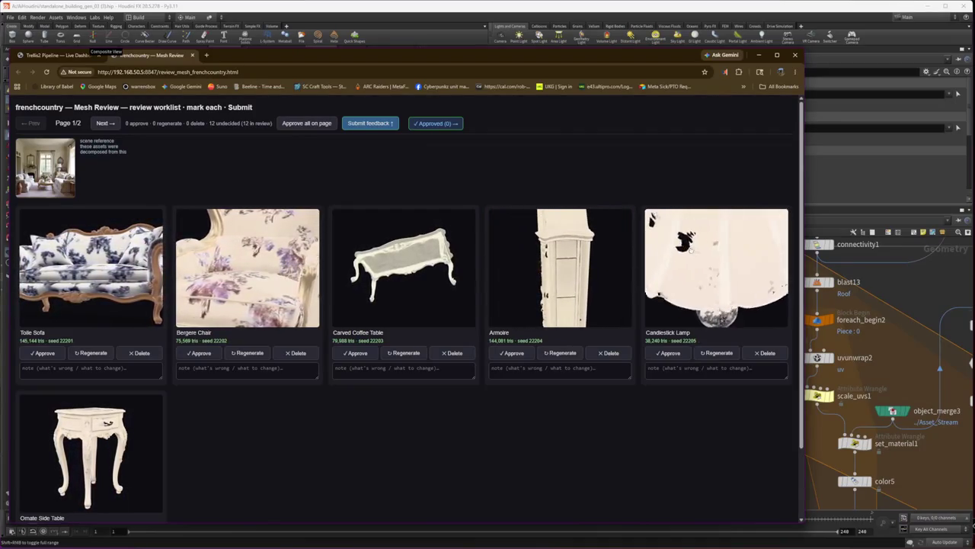
- Flag the Candlestick Lamp for regeneration with note 'in the lamp shade, please increase quality'
left_click(717, 352)
type("a few holes")
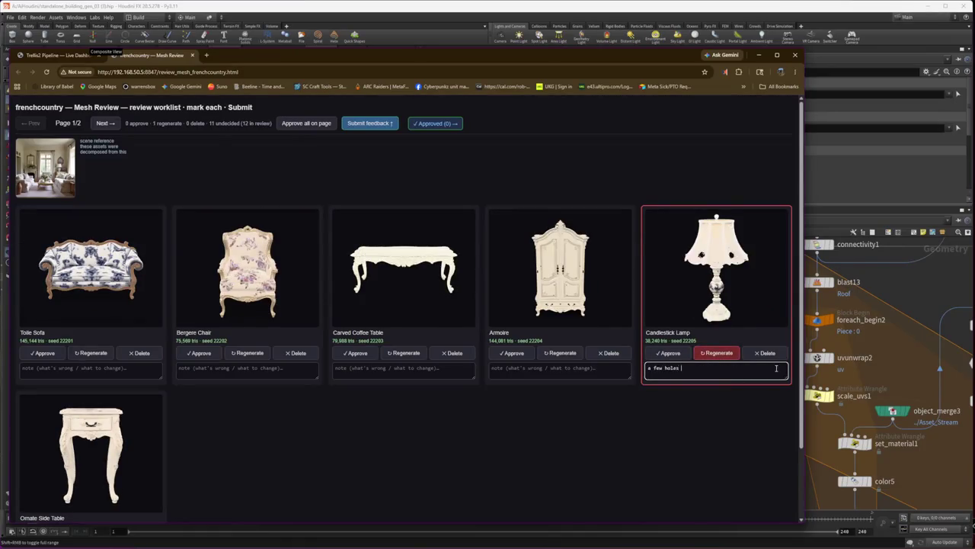
type("in the lamp shade, plea")
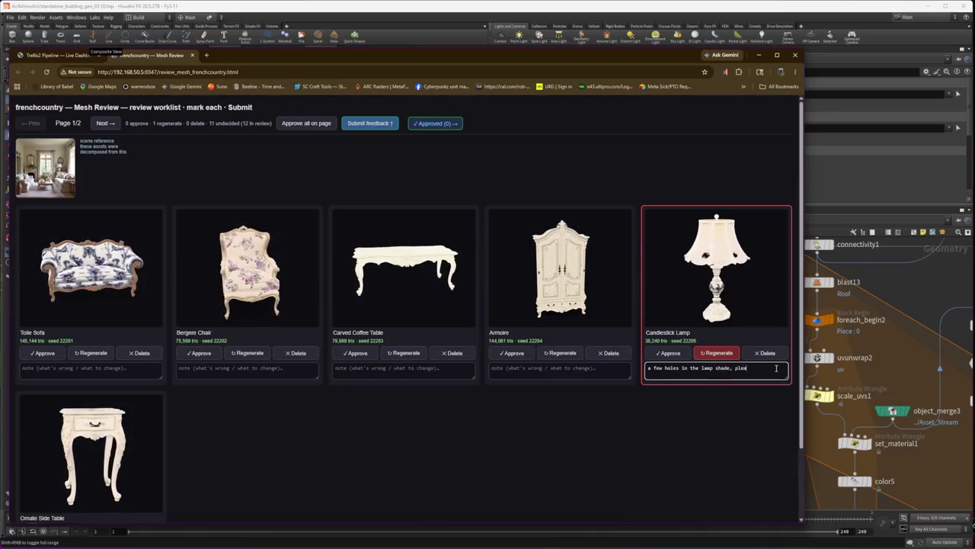
type("se increase qualit")
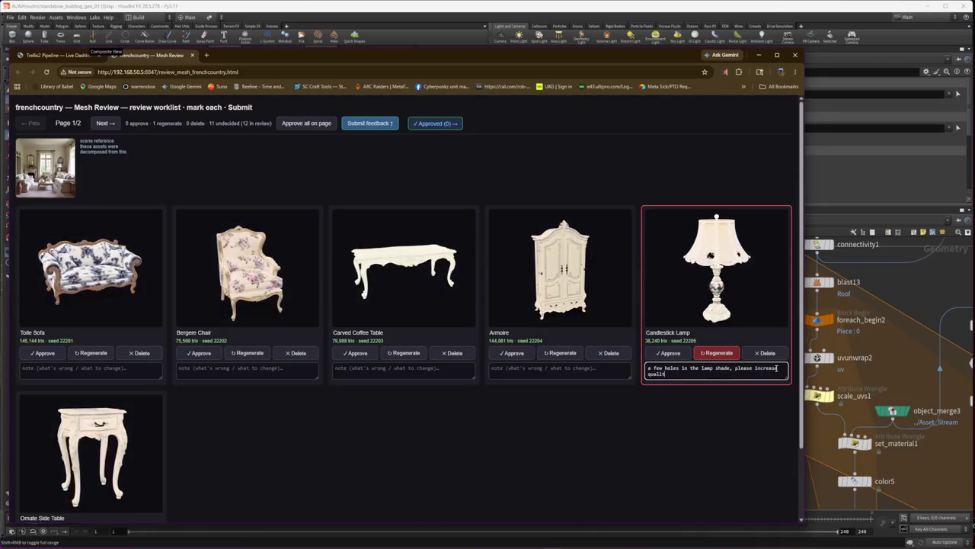
type("y")
scroll(605, 483, "down", 1)
- Approve Toile Sofa, Bergere Chair, Carved Coffee Table, Armoire and Ornate Side Table on page one
left_click(42, 327)
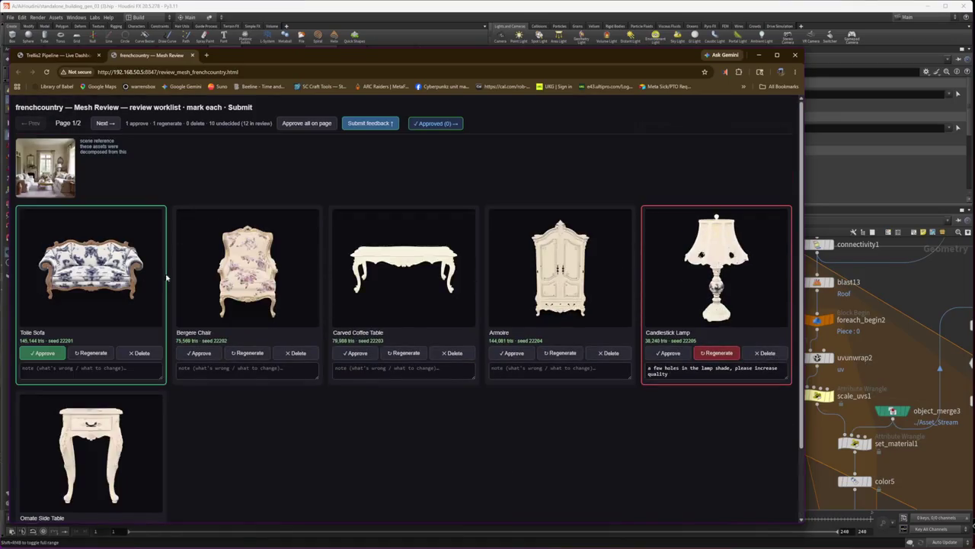
left_click(199, 352)
left_click(356, 354)
left_click(512, 352)
scroll(115, 457, "down", 1)
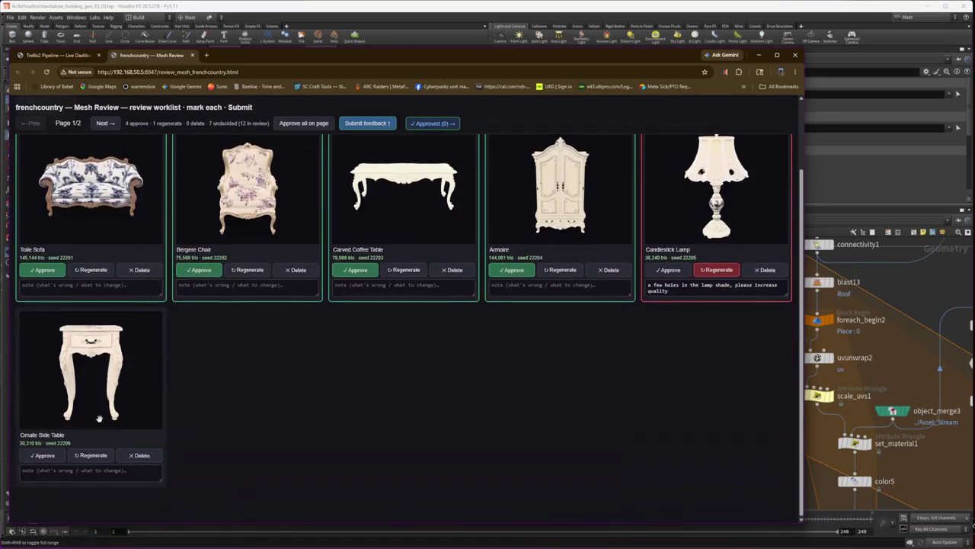
left_click(42, 458)
left_click_drag(41, 457, 65, 427)
scroll(76, 449, "up", 3)
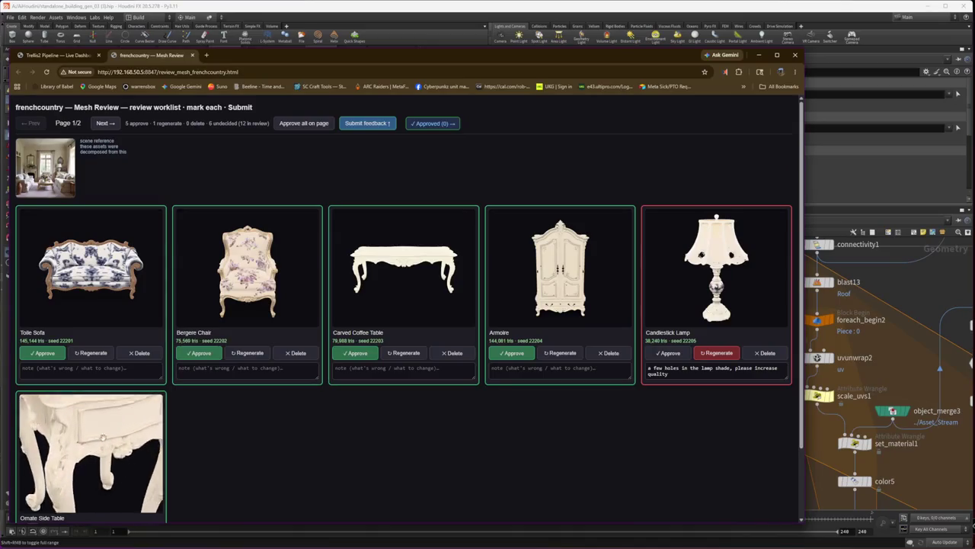
scroll(76, 450, "up", 3)
scroll(76, 449, "down", 6)
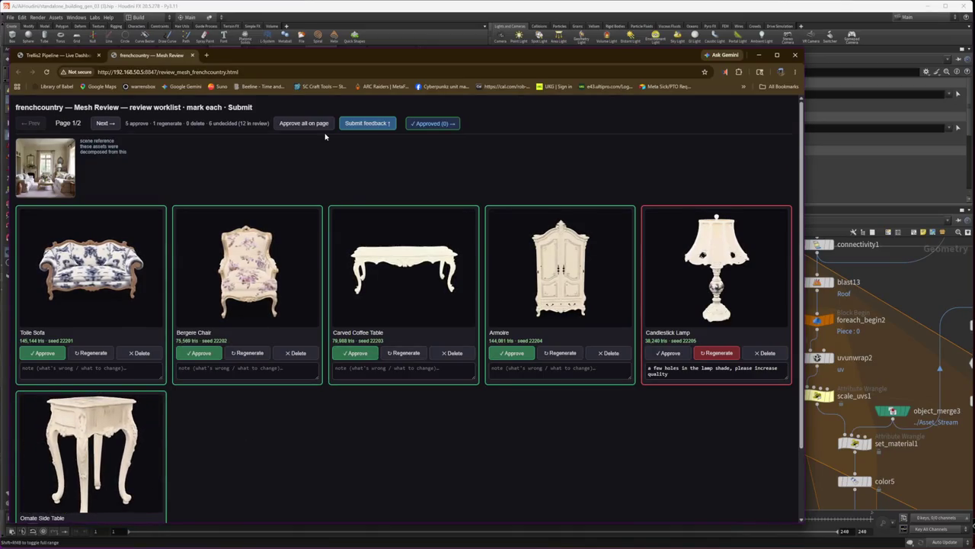
- Flip to the second page of frenchcountry meshes and scroll through them
left_click(106, 125)
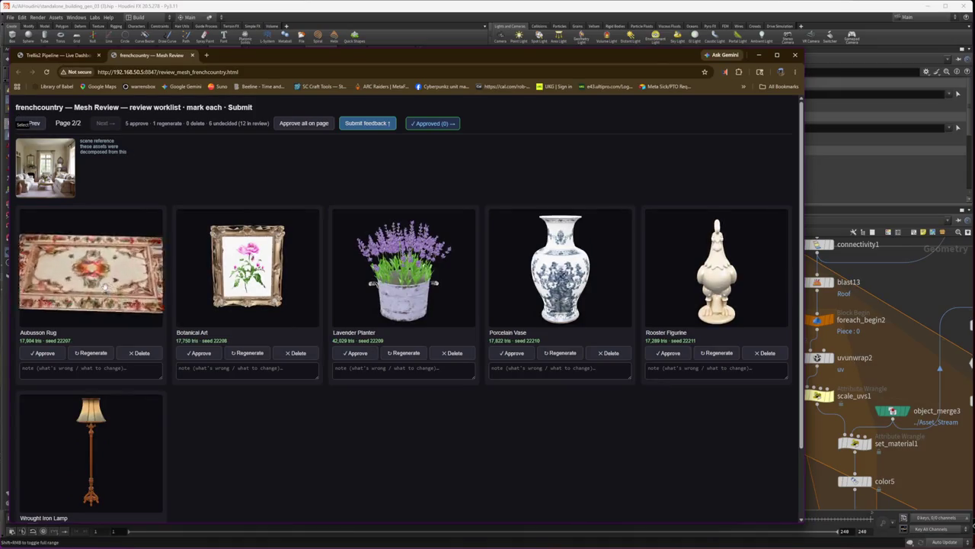
left_click(36, 124)
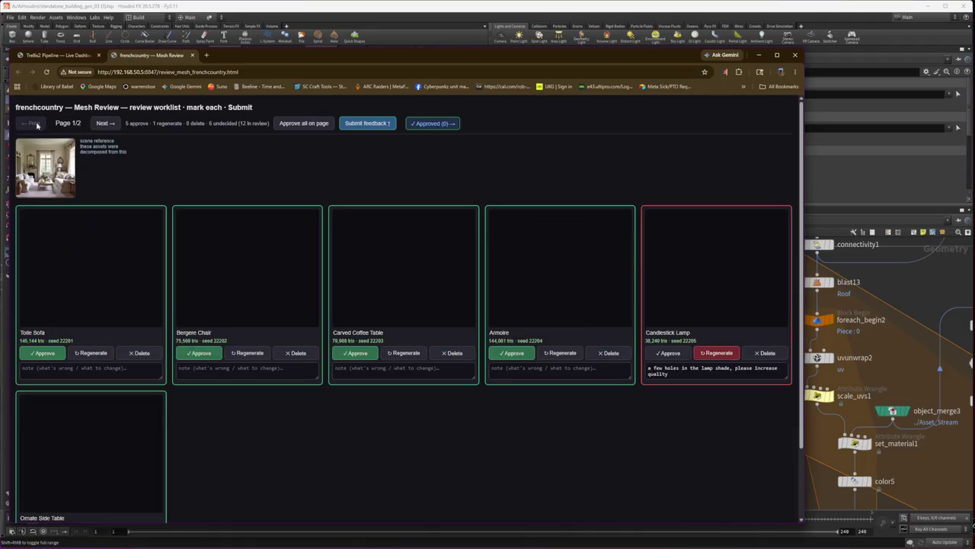
left_click(104, 124)
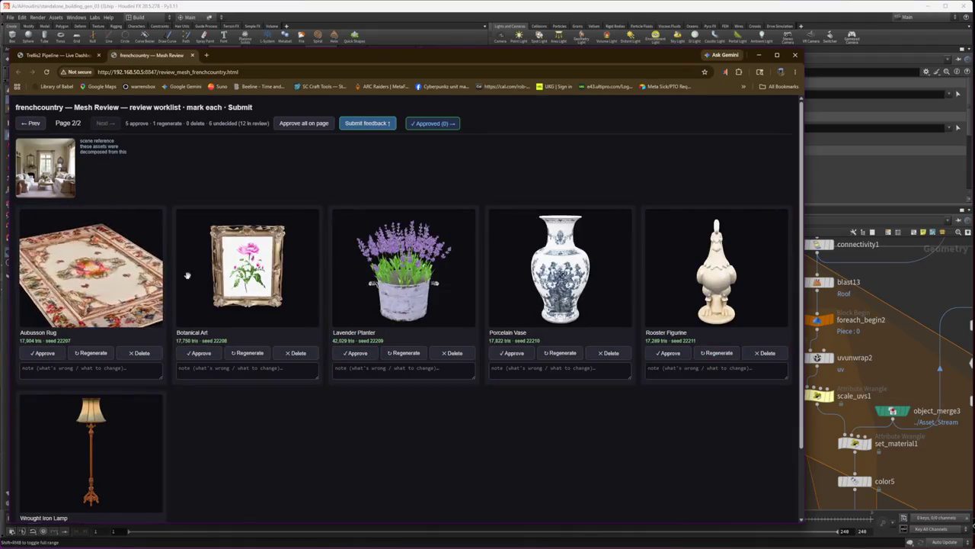
scroll(266, 280, "up", 5)
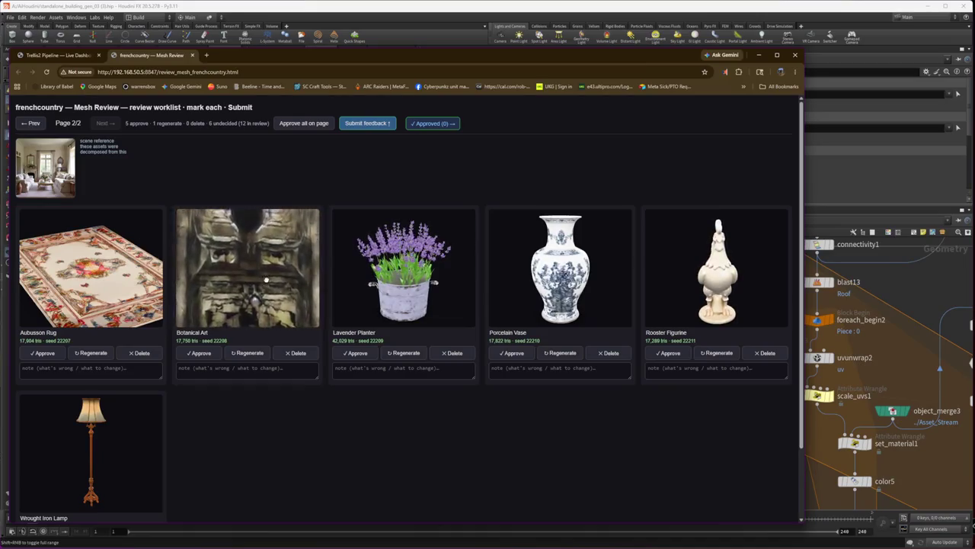
scroll(275, 278, "down", 5)
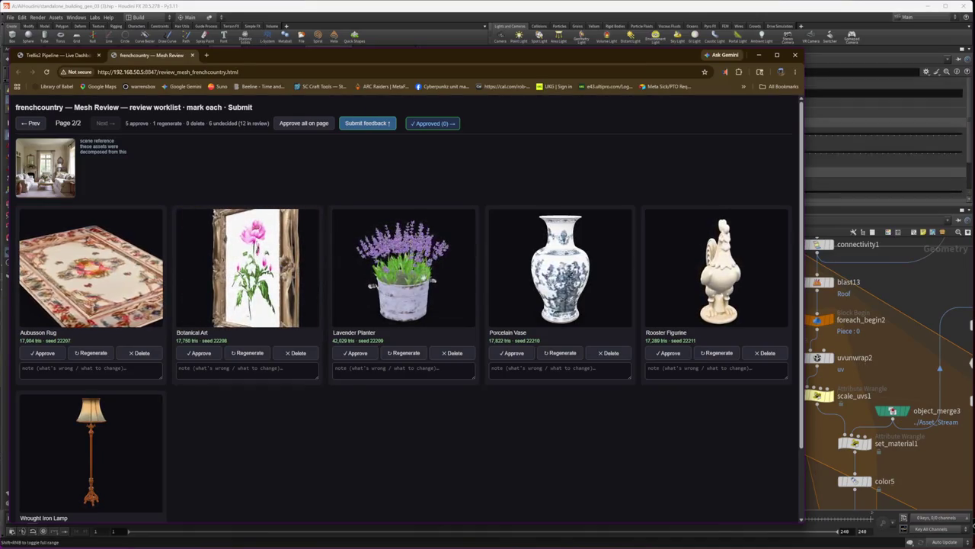
scroll(404, 267, "up", 3)
scroll(404, 266, "up", 2)
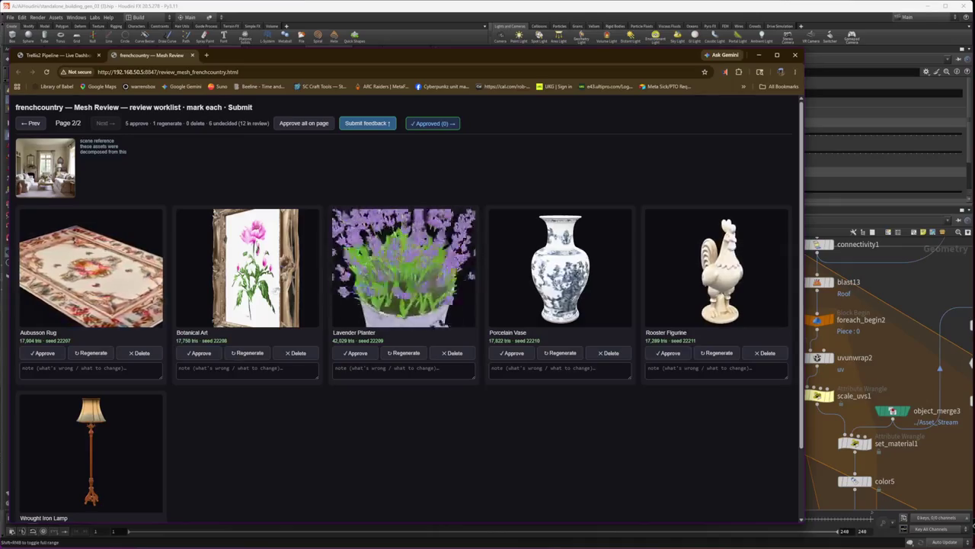
scroll(404, 267, "down", 5)
- Approve Botanical Art, Lavender Planter, Aubusson Rug, Porcelain Vase, Rooster Figurine and Wrought Iron Lamp, then submit feedback
left_click(355, 353)
left_click(199, 353)
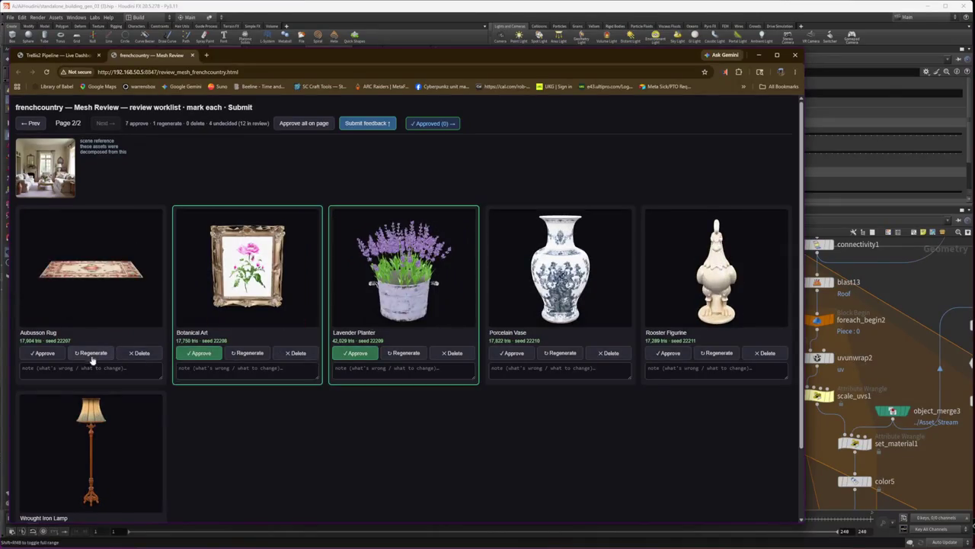
left_click(44, 353)
left_click(512, 353)
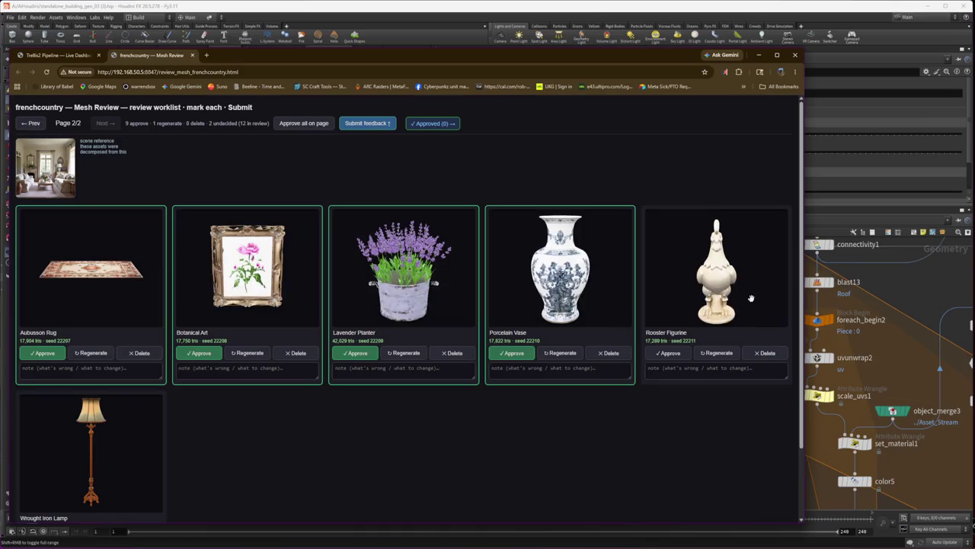
left_click(668, 353)
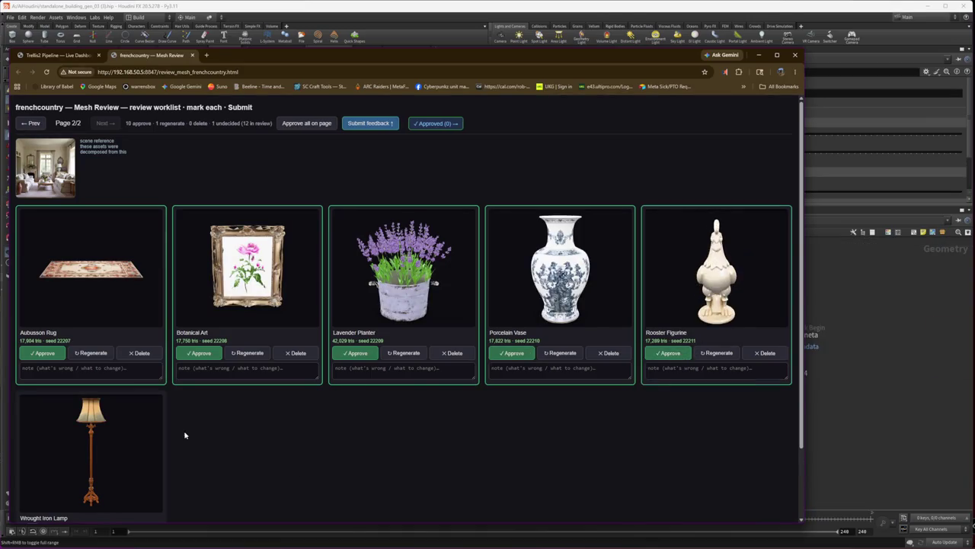
scroll(184, 435, "down", 1)
left_click(44, 461)
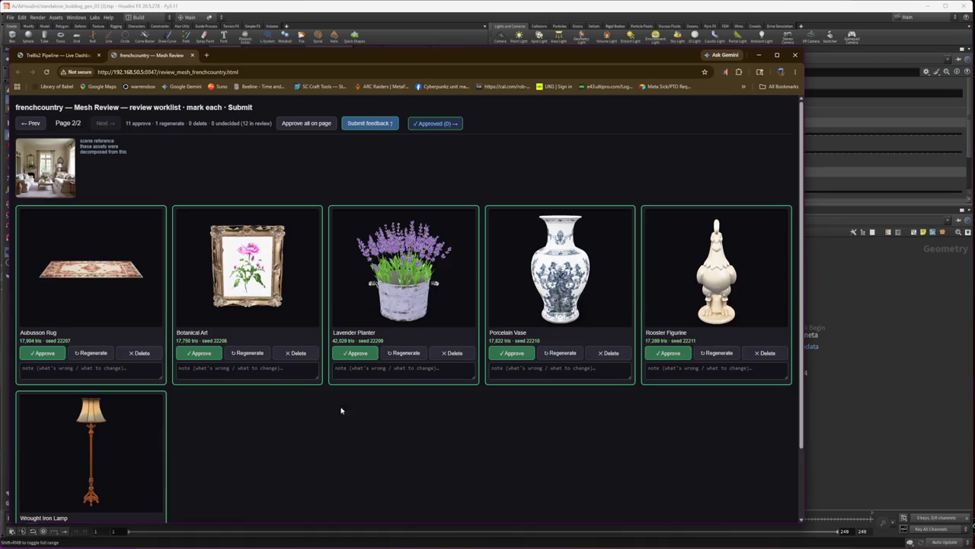
left_click(361, 124)
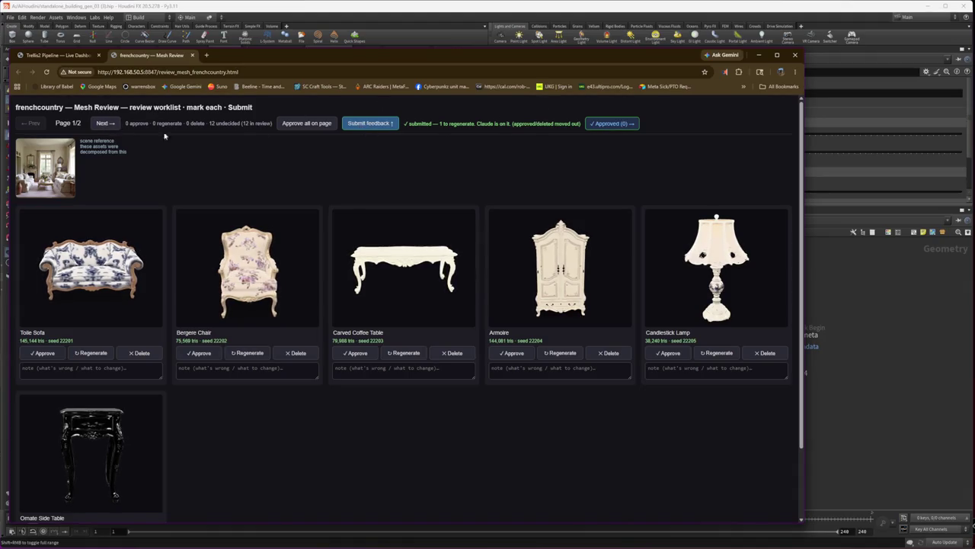
left_click(111, 124)
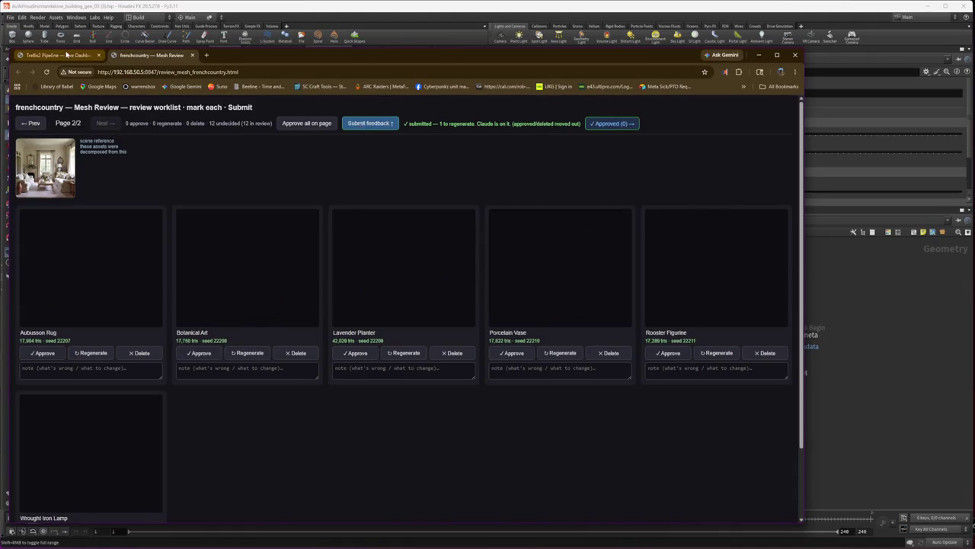
- Go back to the pipeline overview and open the boho mesh review worklist
left_click(57, 55)
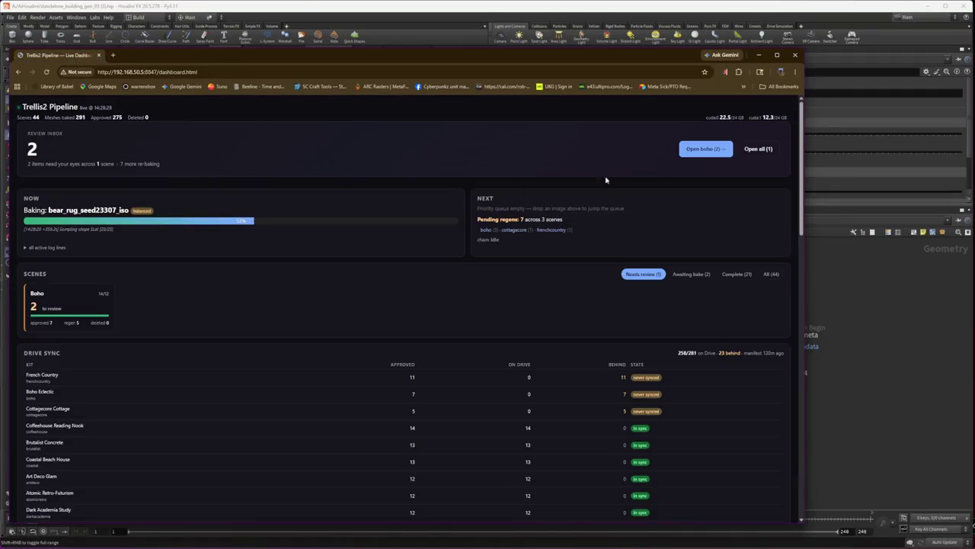
left_click(705, 149)
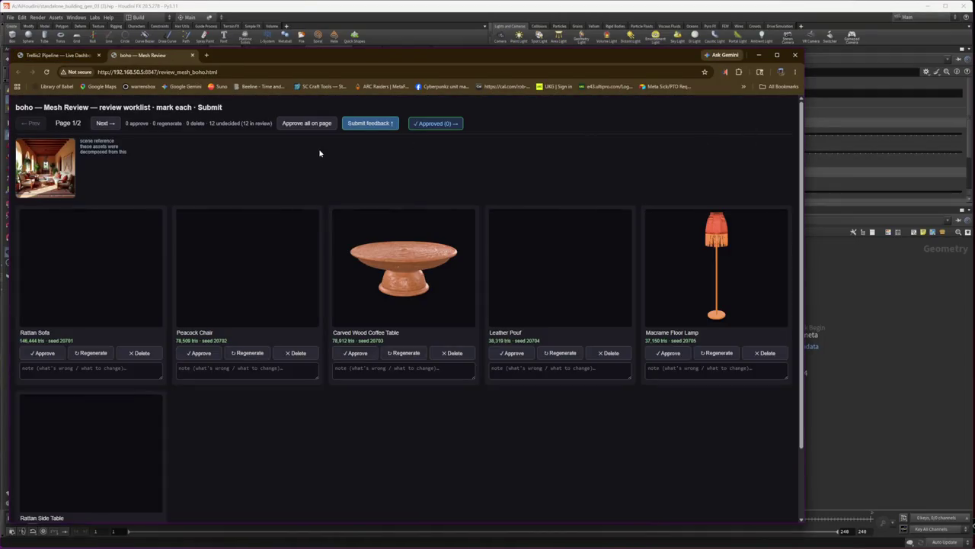
scroll(91, 259, "up", 3)
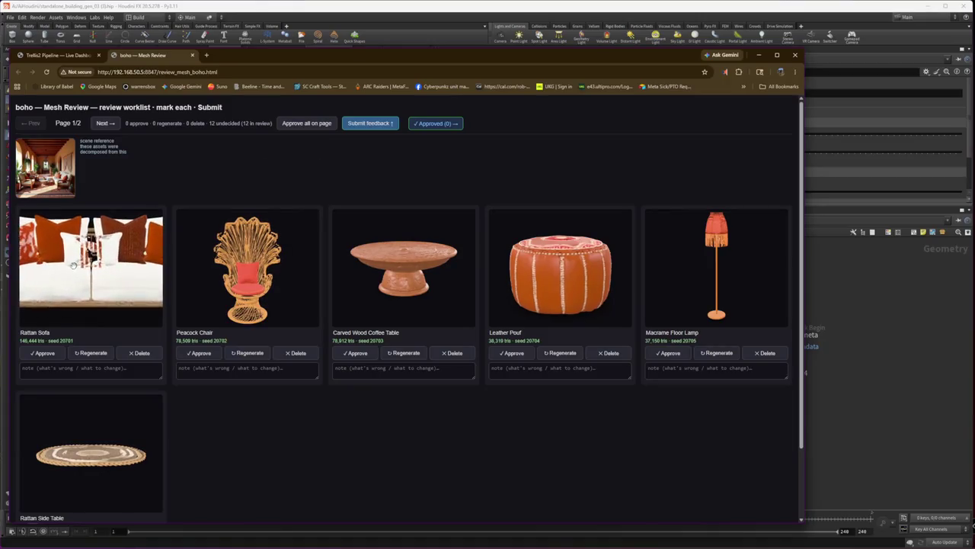
scroll(257, 267, "up", 3)
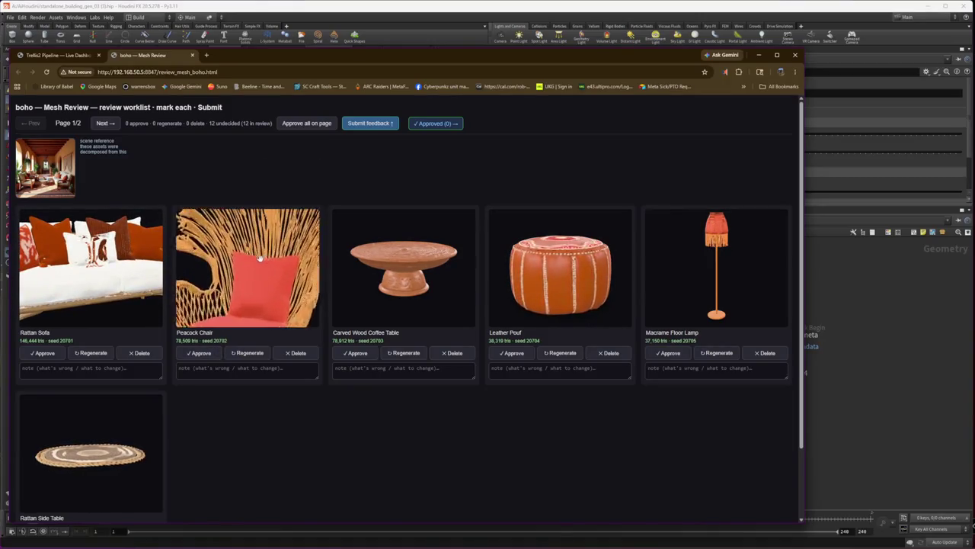
scroll(247, 255, "down", 3)
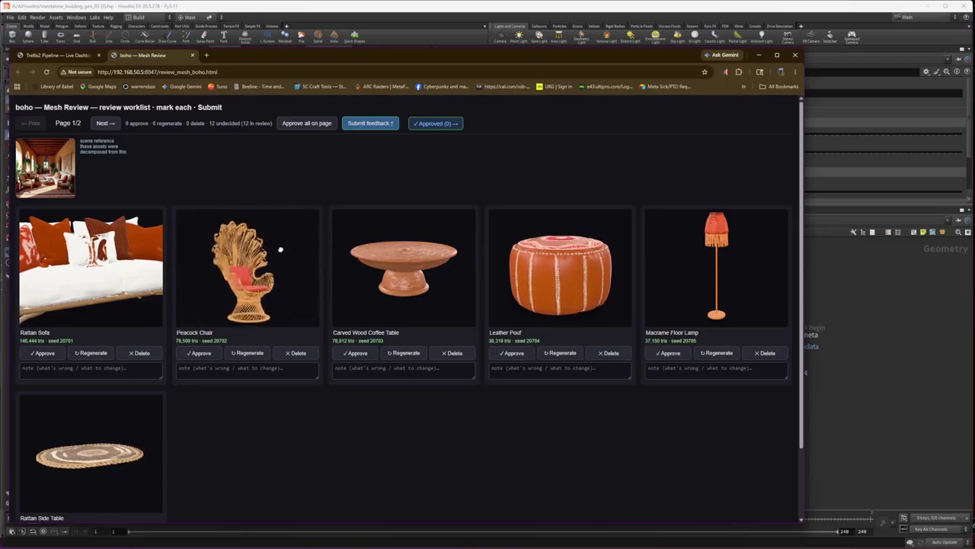
- Approve Peacock Chair, Carved Wood Coffee Table, Leather Pouf, Macrame Floor Lamp and Rattan Side Table
left_click(198, 353)
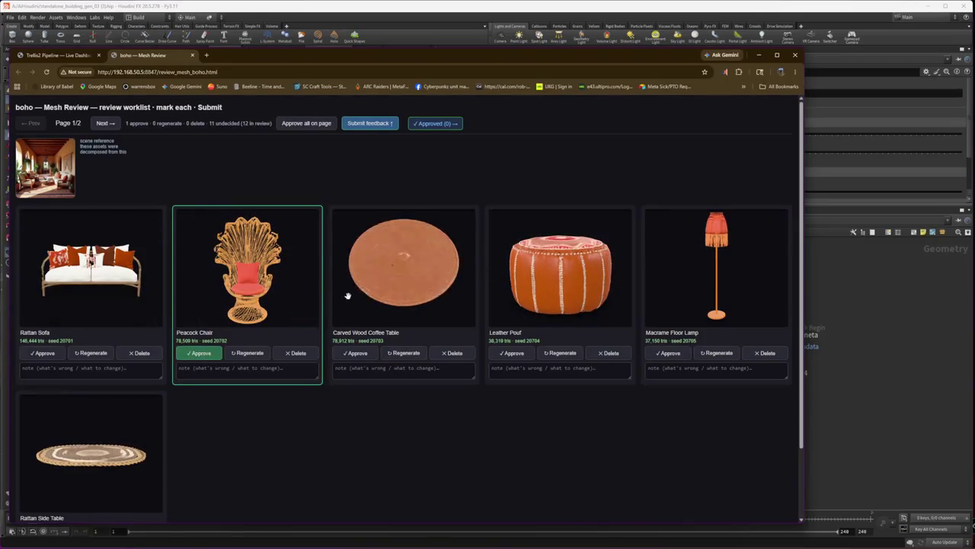
left_click(354, 353)
left_click(512, 355)
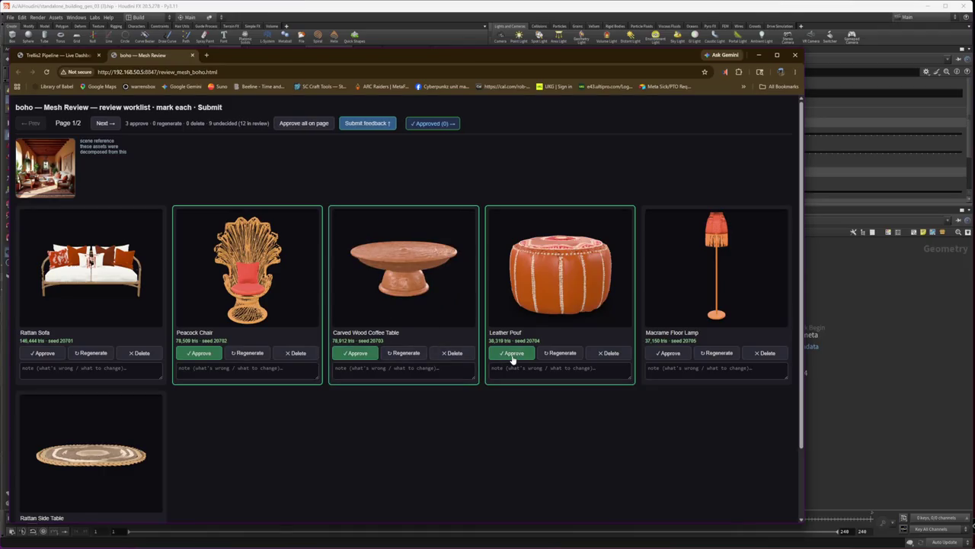
left_click(666, 354)
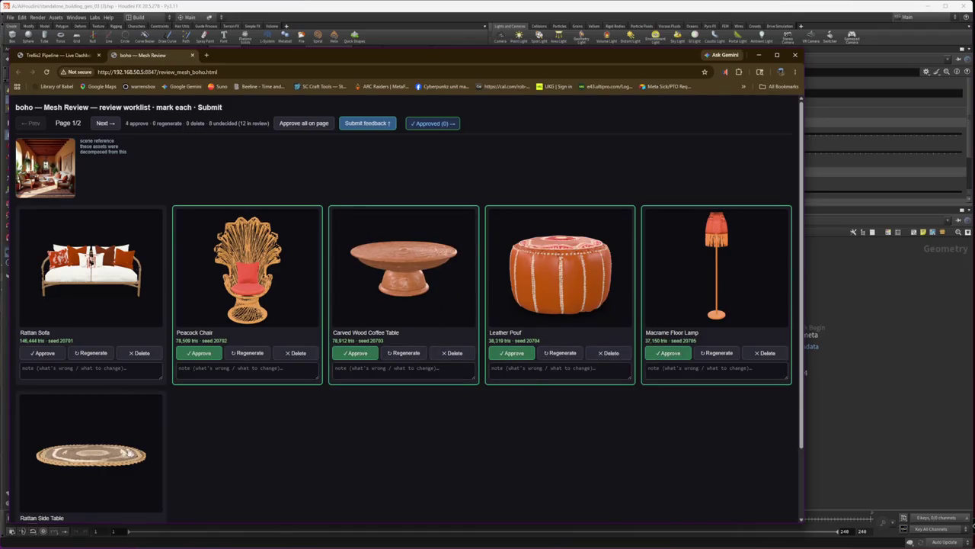
scroll(46, 488, "down", 2)
left_click(41, 457)
scroll(46, 457, "up", 2)
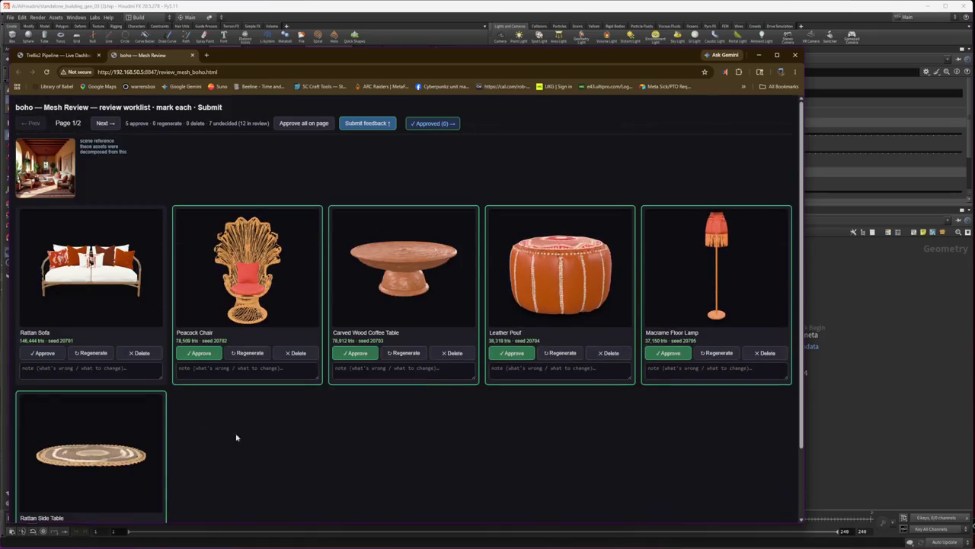
- Flag the Rattan Sofa for regeneration with note 'we need a new input image for the couch'
left_click_drag(89, 290, 146, 263)
scroll(114, 274, "up", 3)
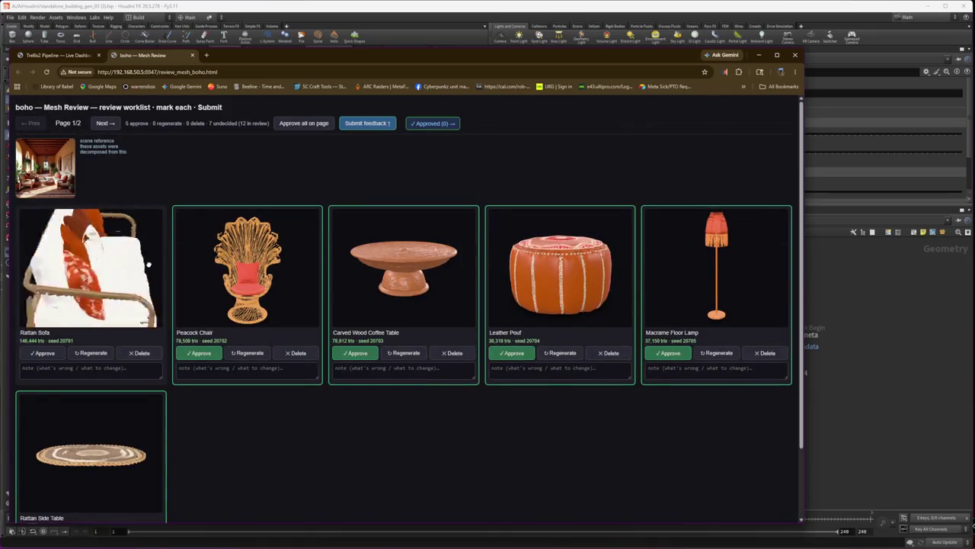
left_click(90, 352)
left_click(104, 370)
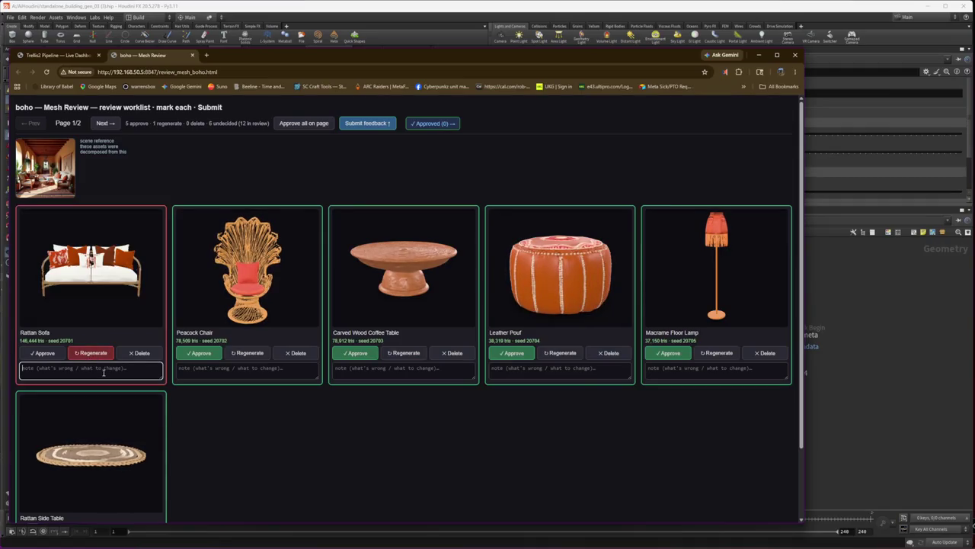
type("we need a new inp")
type("ut image for the c")
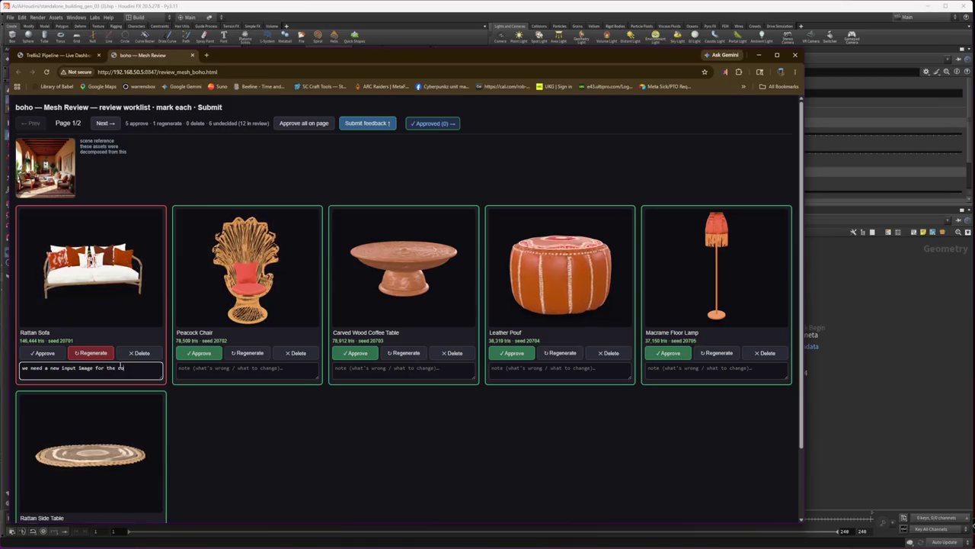
type("ouch")
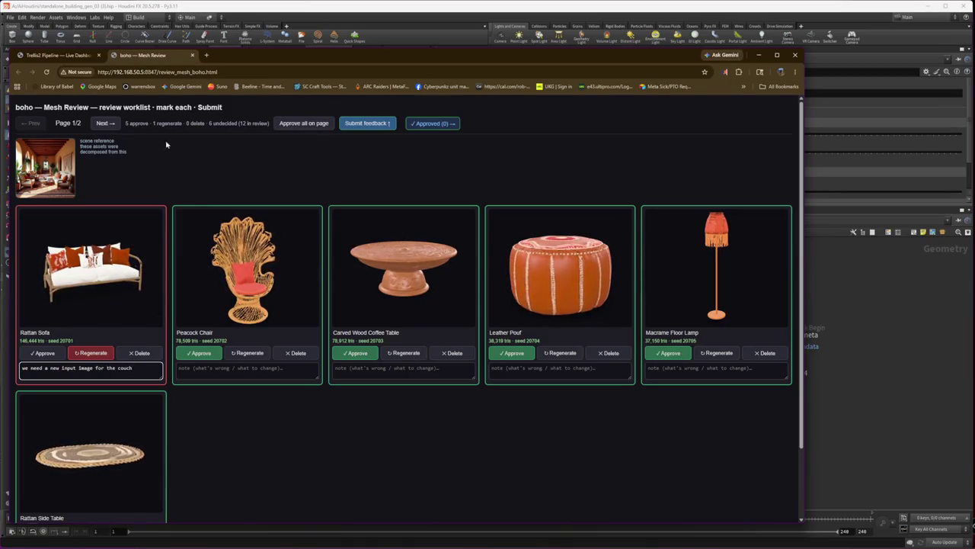
left_click(120, 116)
left_click(107, 124)
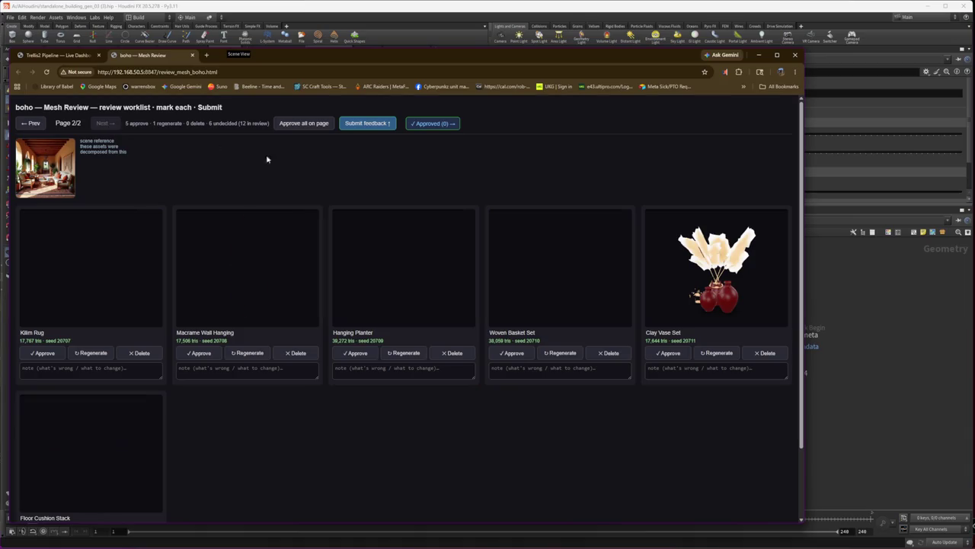
- Delete Clay Vase Set, mark Kilim Rug for regeneration, and approve the other four page-two meshes
left_click(766, 353)
left_click(513, 352)
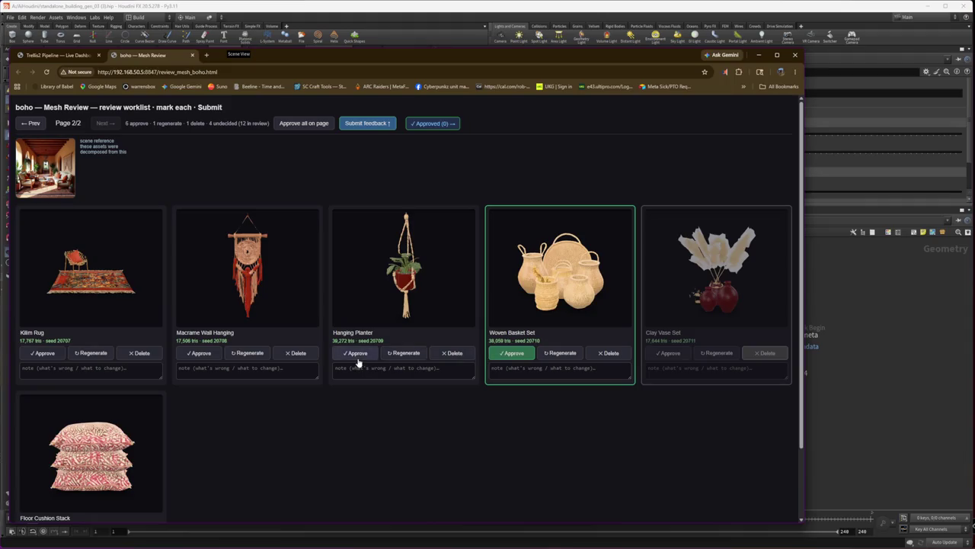
left_click(356, 352)
left_click(201, 352)
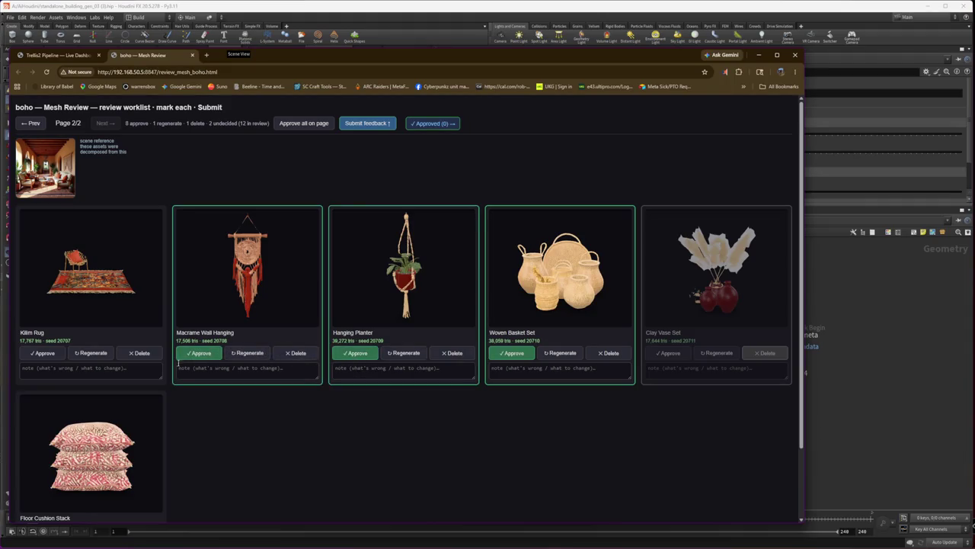
left_click(91, 353)
scroll(85, 412, "down", 2)
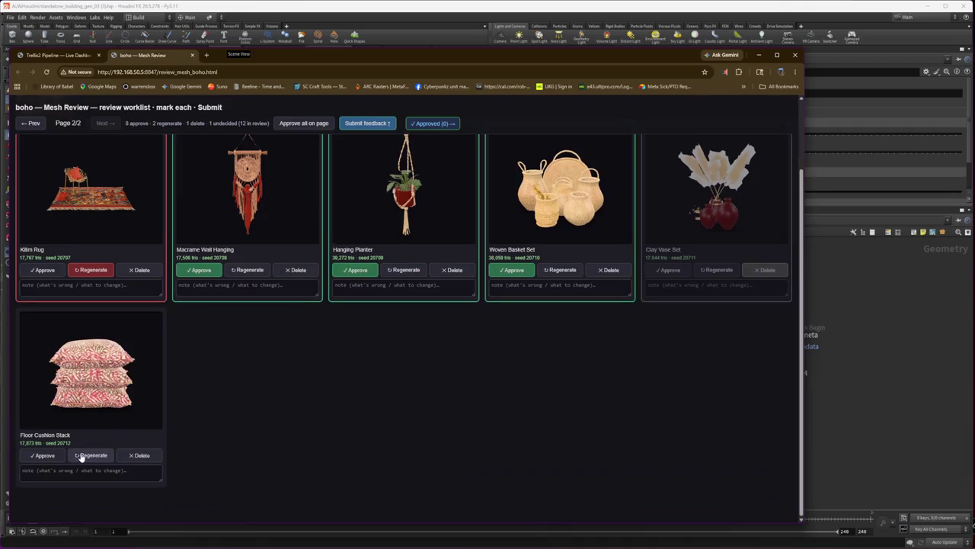
left_click(43, 455)
- Add a Kilim Rug note asking for more polygons for the basket chair, submit feedback, and close the review page
left_click(102, 370)
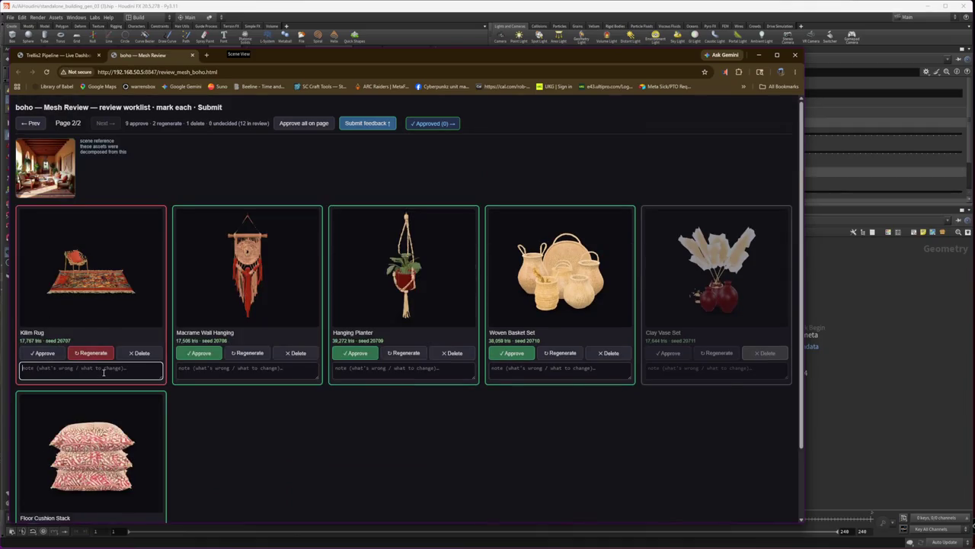
type("we ne")
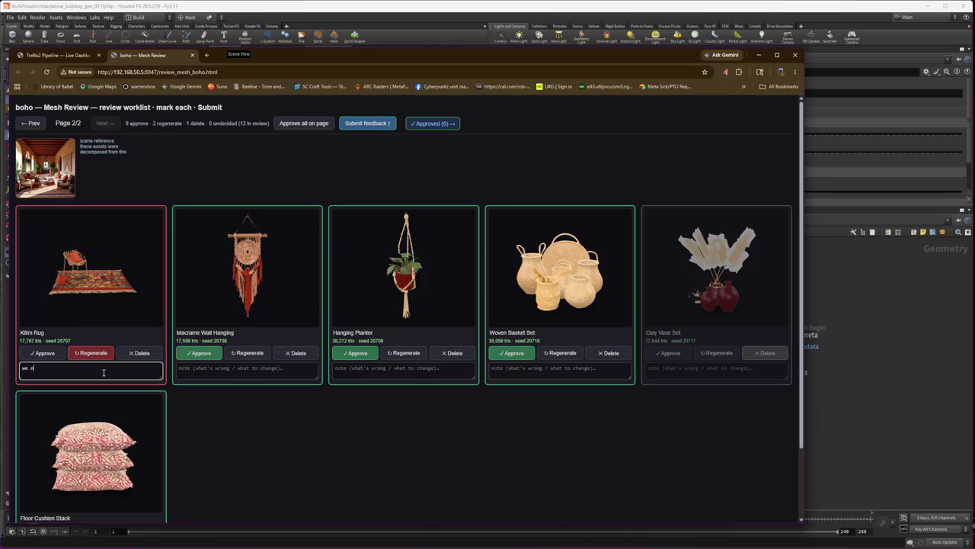
type("ed more polygons")
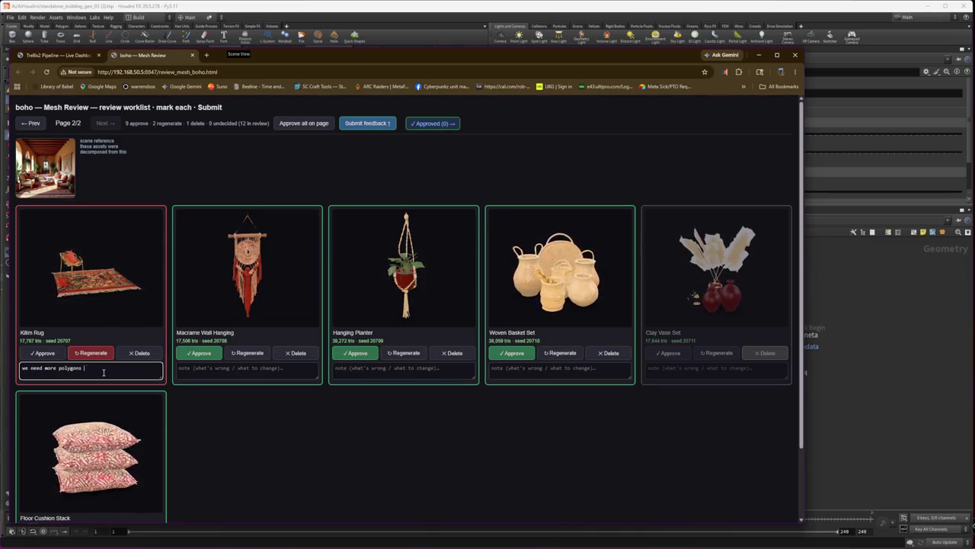
type(" for the wi")
key("BackSpace")
key("BackSpace")
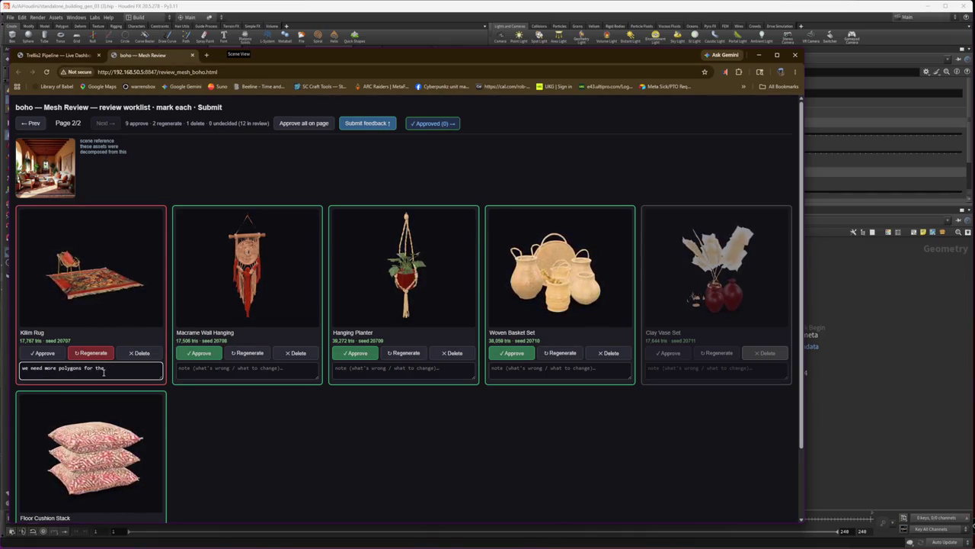
type("basket chair")
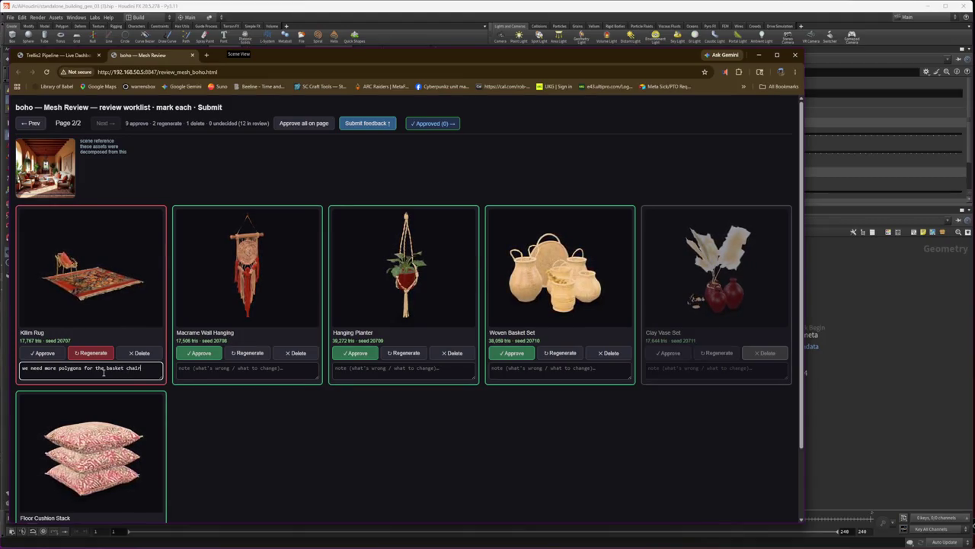
left_click(384, 124)
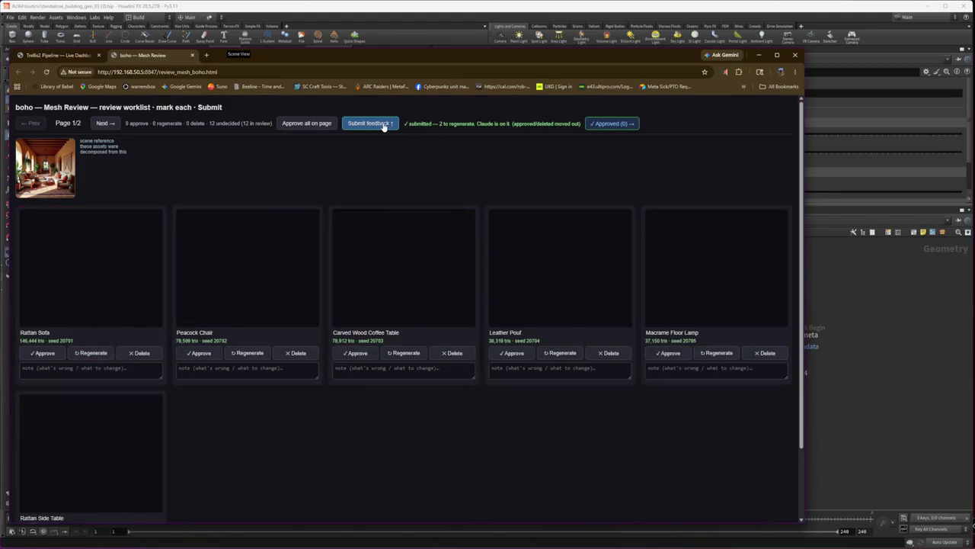
middle_click(167, 57)
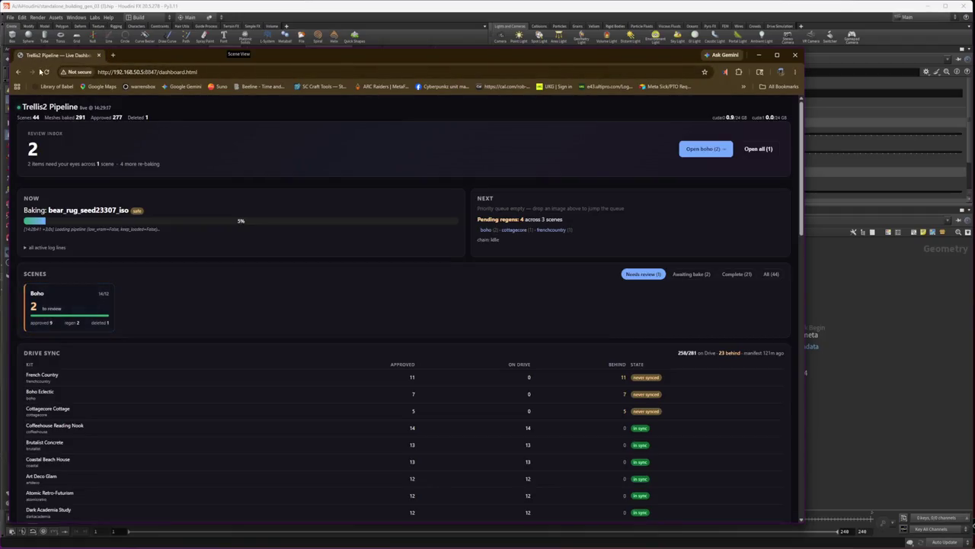
- Reload the Trellis2 dashboard so Boho Eclectic shows 9 approved and the drive total reads 283
left_click(46, 71)
left_click(369, 7)
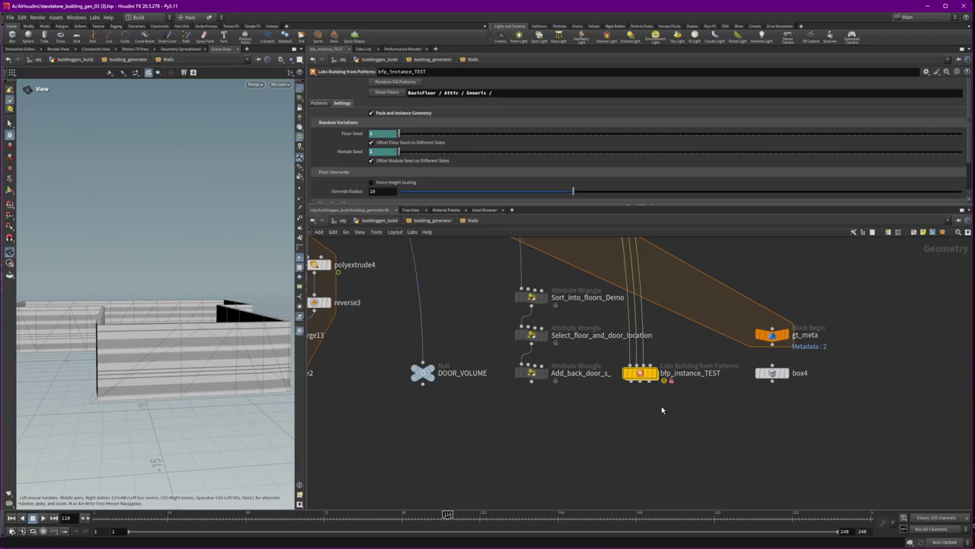
- Zoom out to see the whole building_generator network, then return to the Unreal level editor
scroll(661, 410, "down", 5)
scroll(664, 423, "down", 3)
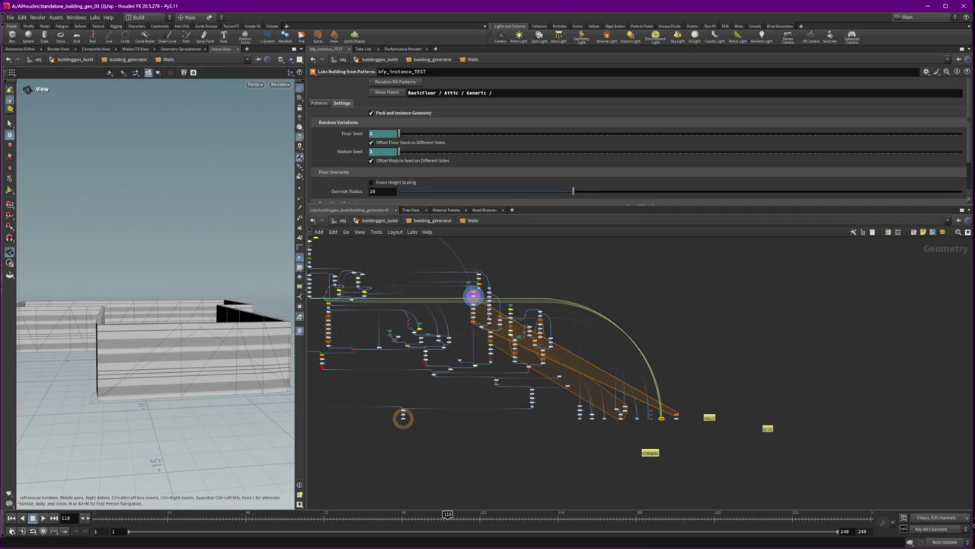
key("alt+Tab")
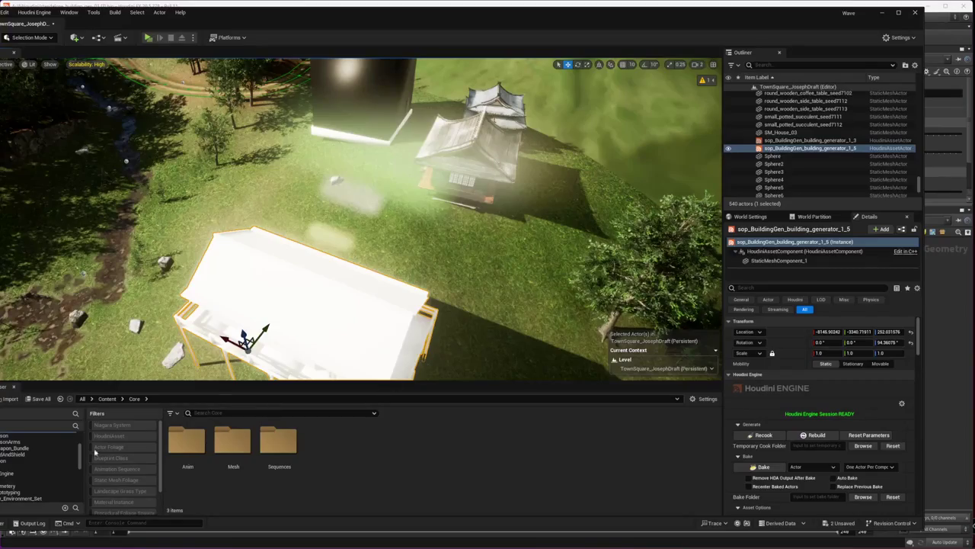
- Browse the HoudiniEngine, FPS_Weapon_Bundle and FirstPerson content folders, then bring up the Core folder's options
scroll(46, 472, "down", 2)
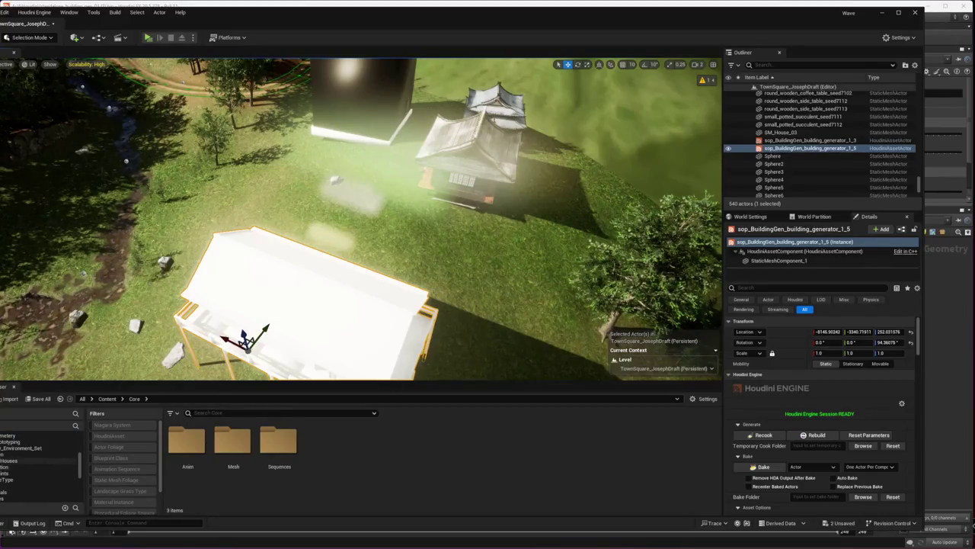
scroll(22, 454, "up", 1)
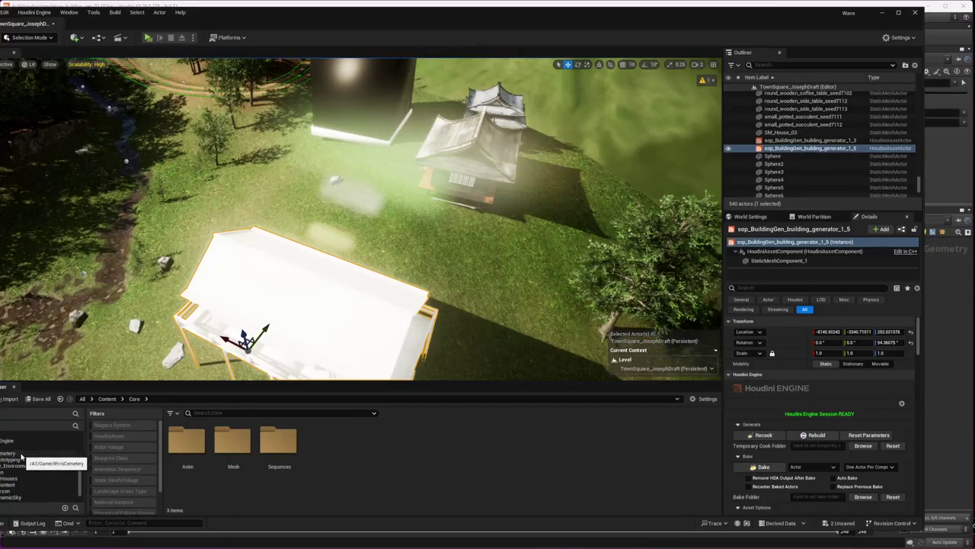
left_click(22, 453)
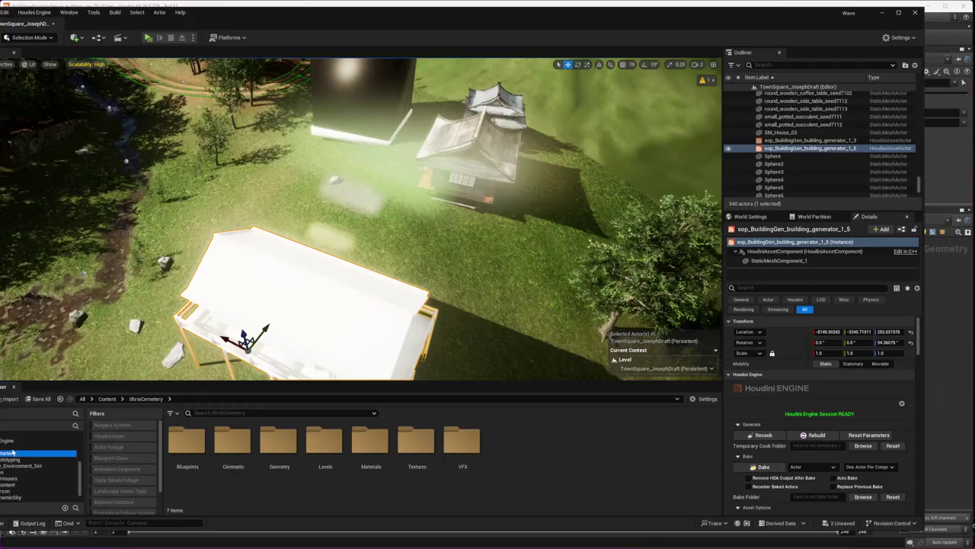
left_click(15, 441)
scroll(31, 458, "up", 2)
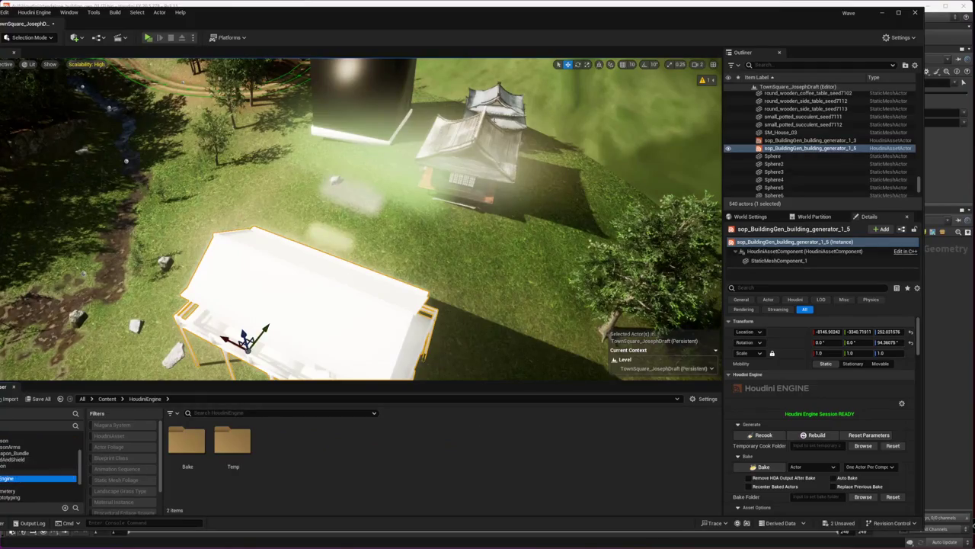
left_click(15, 466)
left_click(21, 443)
left_click(19, 454)
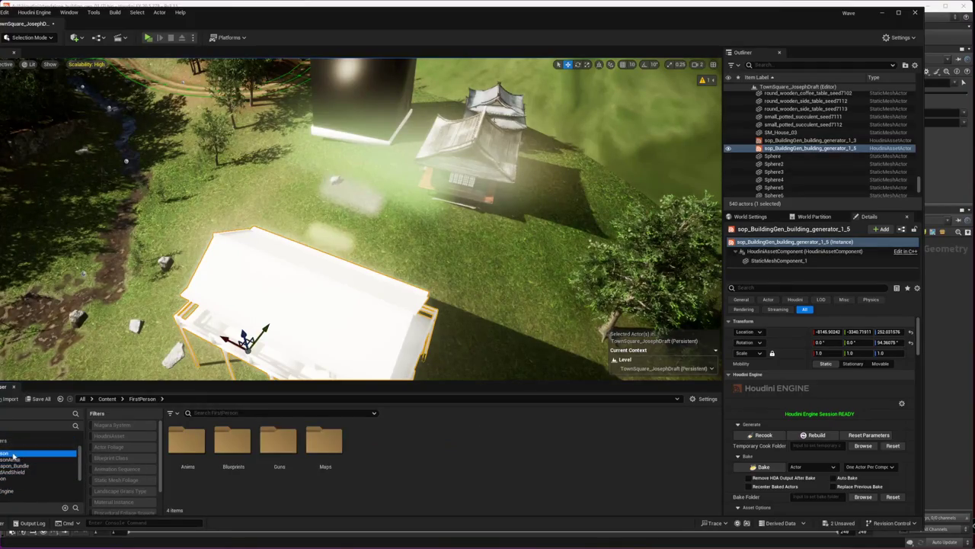
scroll(23, 468, "up", 2)
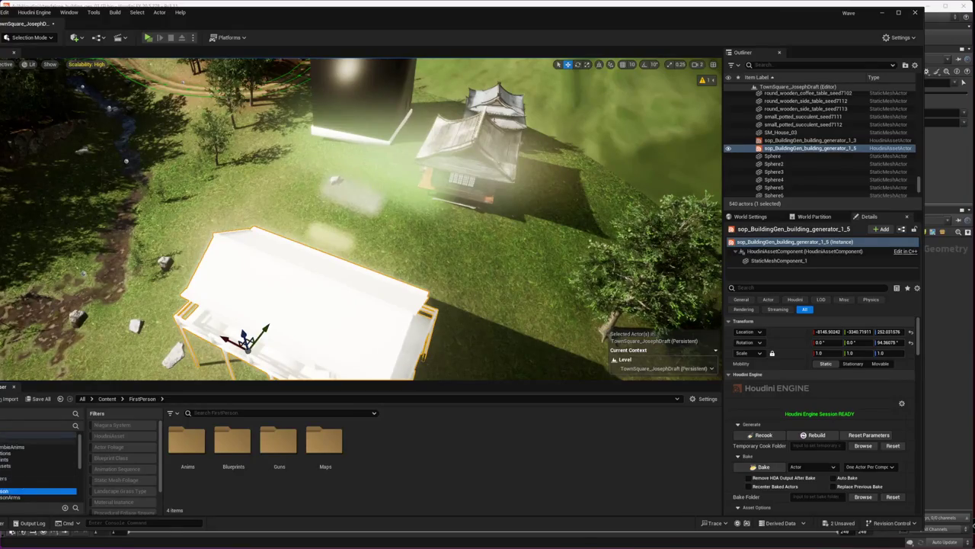
scroll(23, 457, "down", 2)
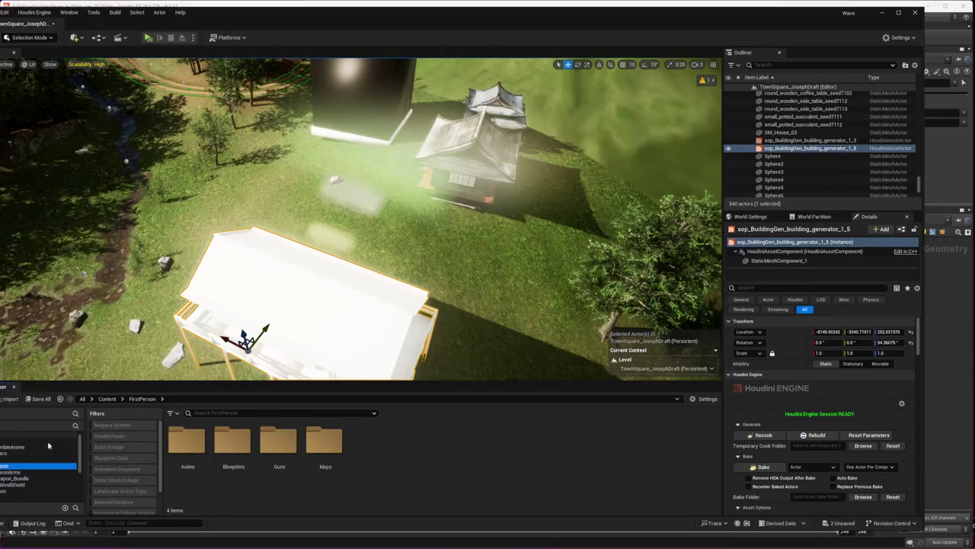
right_click(10, 463)
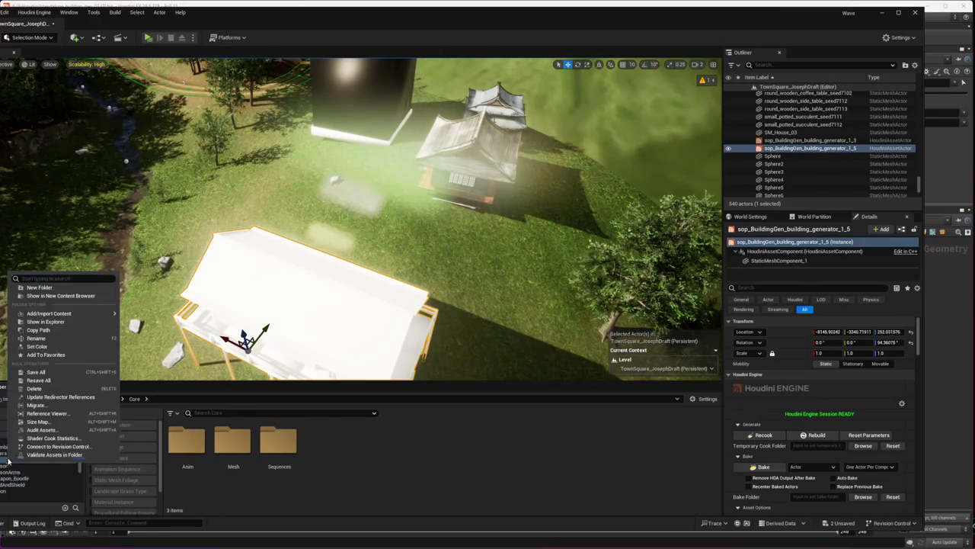
- Go up from the Core folder to ZombieShooter on Saturn (A:) and open it in Visual Studio Code
left_click(64, 328)
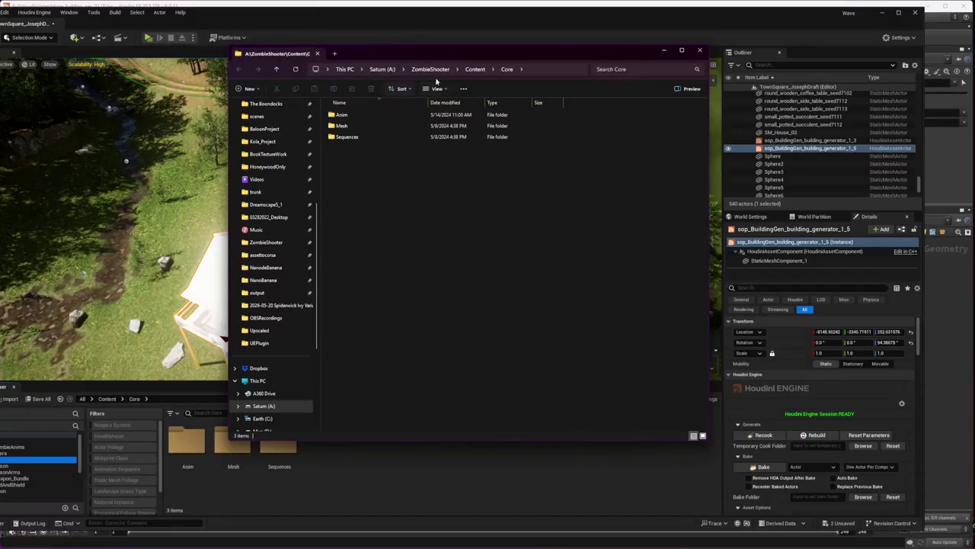
left_click(418, 69)
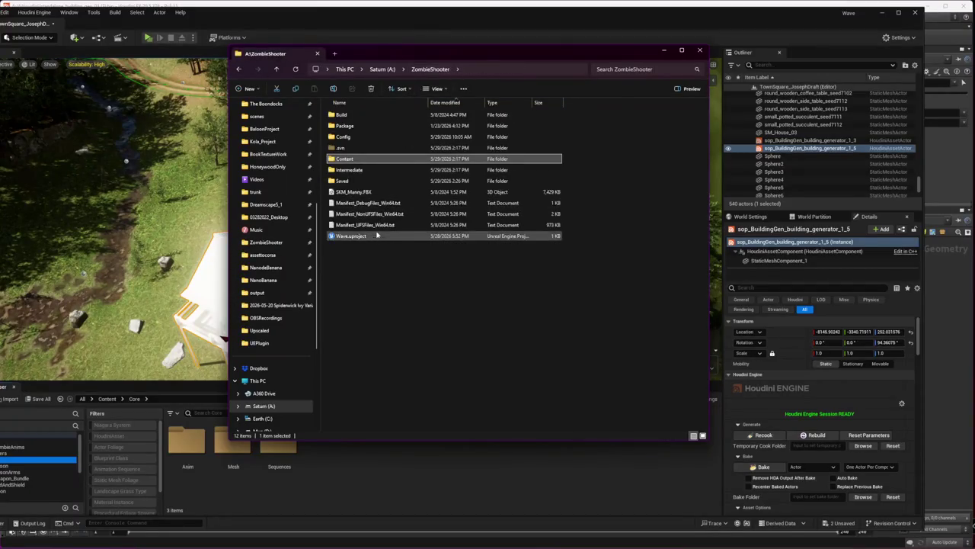
right_click(406, 268)
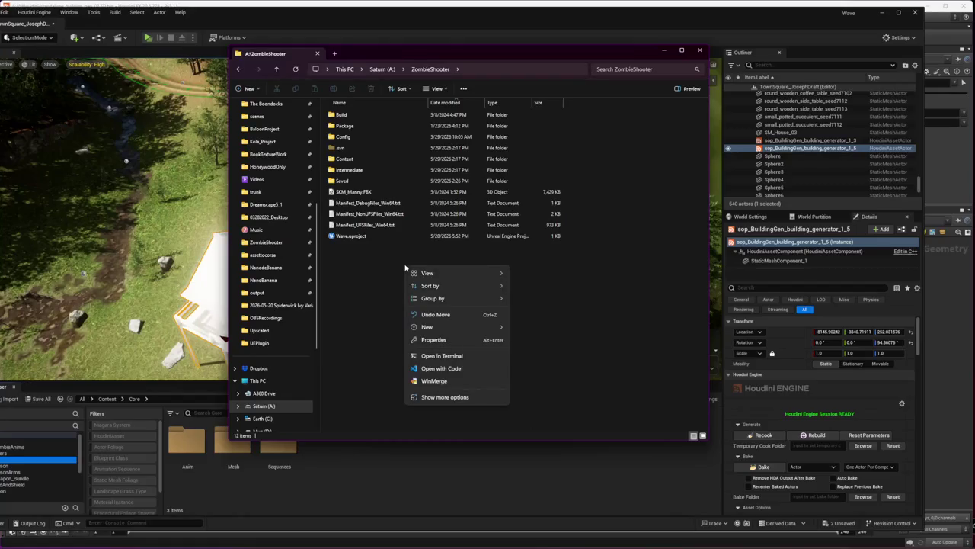
left_click(465, 370)
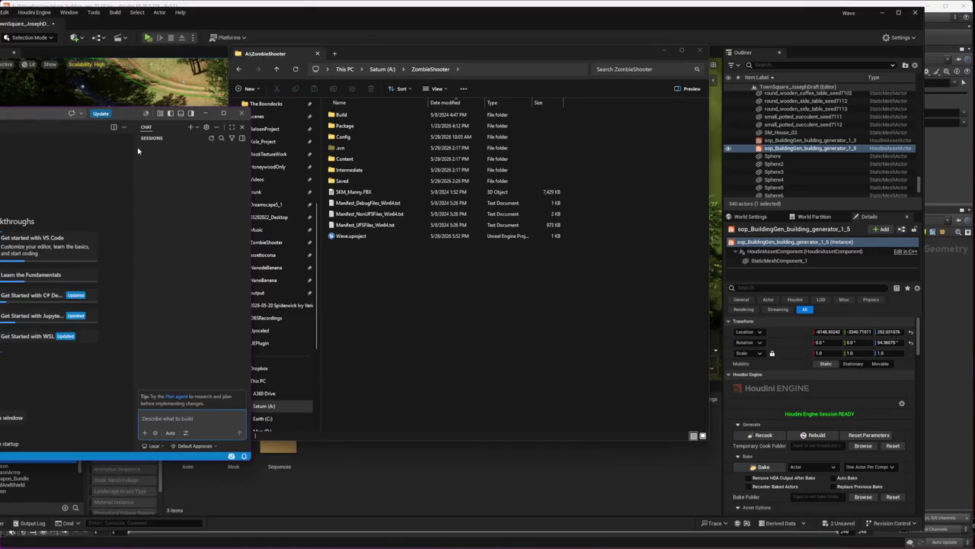
- Trust the ZombieShooter workspace and start Claude Code in a new VS Code terminal, trusting the folder
left_click(30, 328)
key("ctrl+grave")
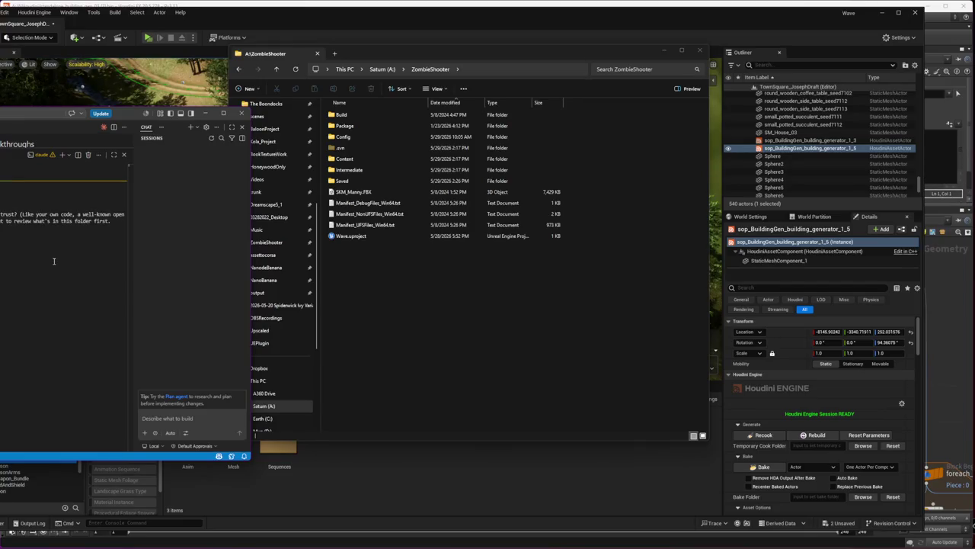
key("Return")
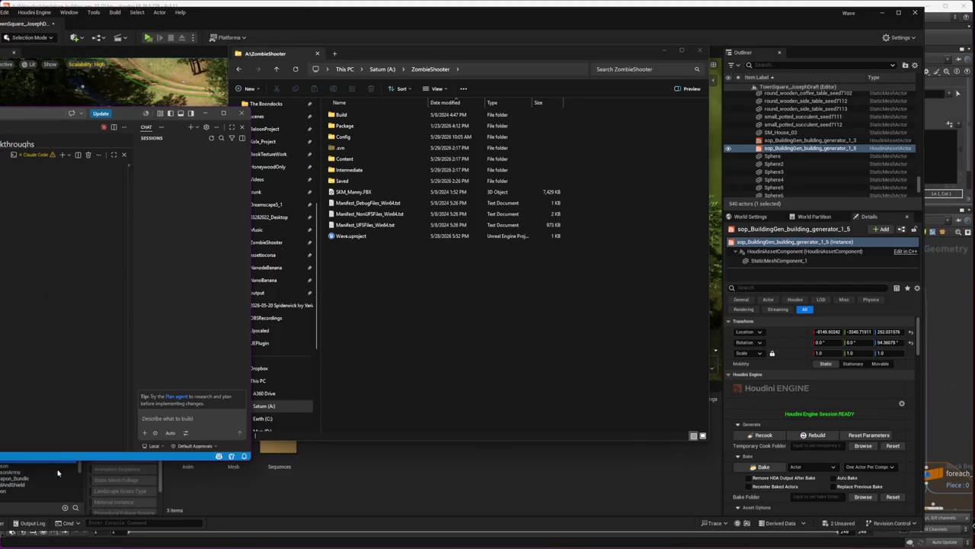
key("alt+Tab")
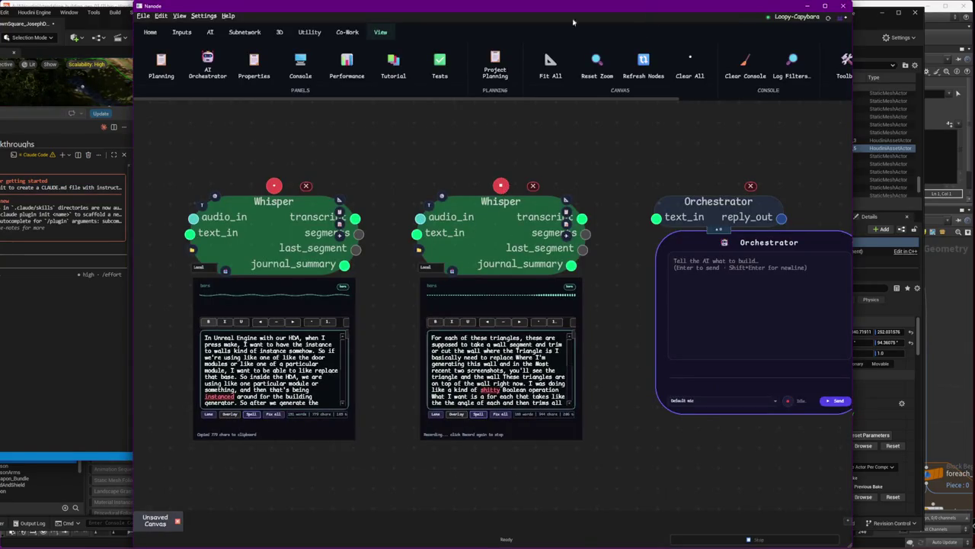
- Bring the Unreal Editor in front of Nanode and bring up the trellis mesh actor's context menu
left_click(122, 19)
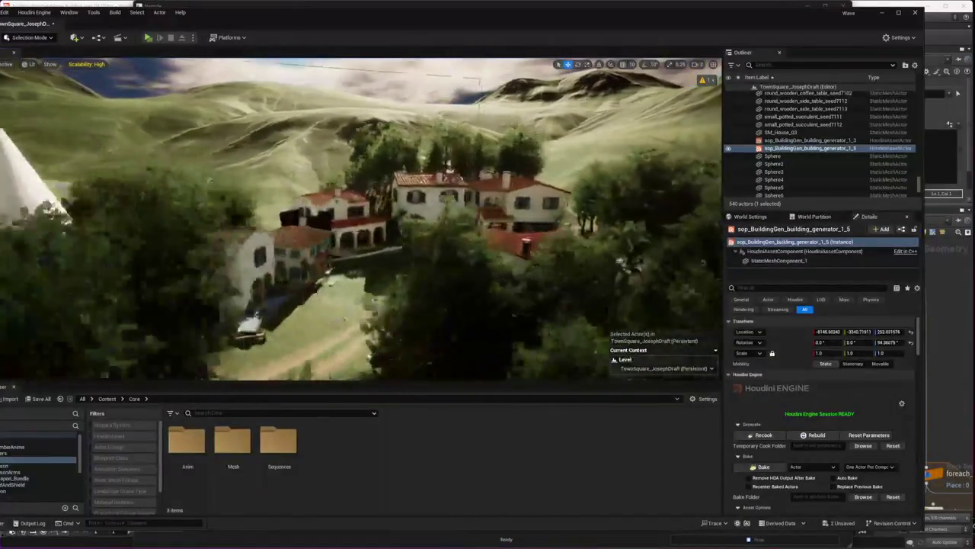
right_click(316, 222)
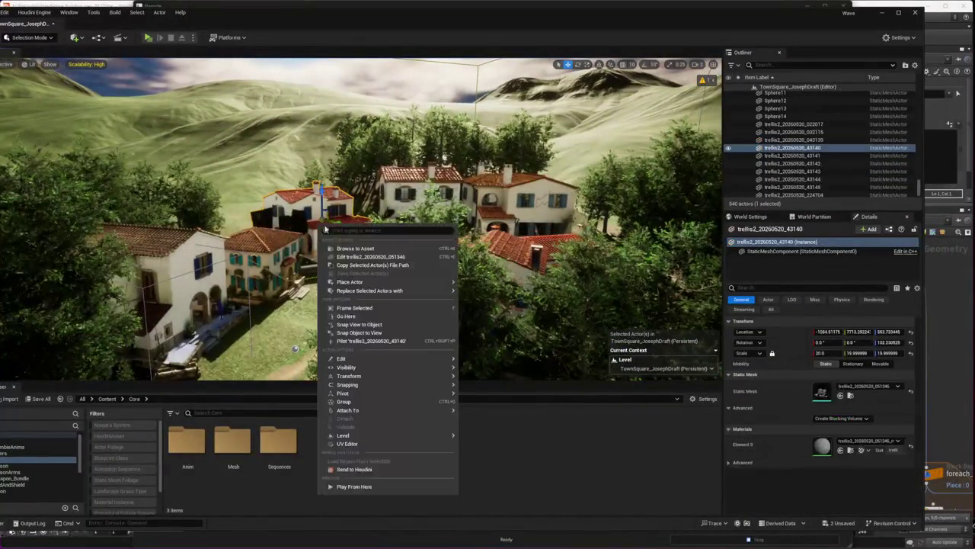
left_click(354, 247)
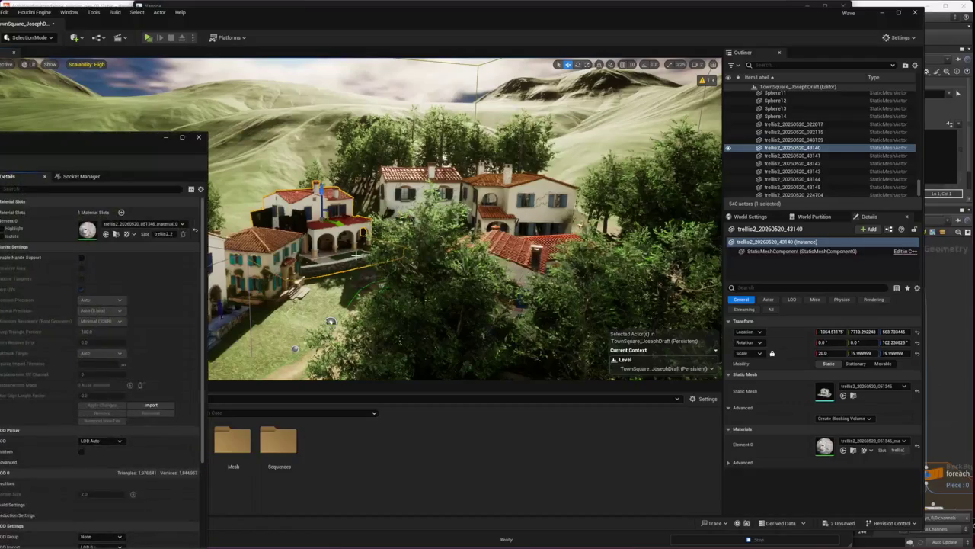
scroll(166, 467, "down", 2)
scroll(166, 467, "down", 2)
scroll(166, 467, "down", 3)
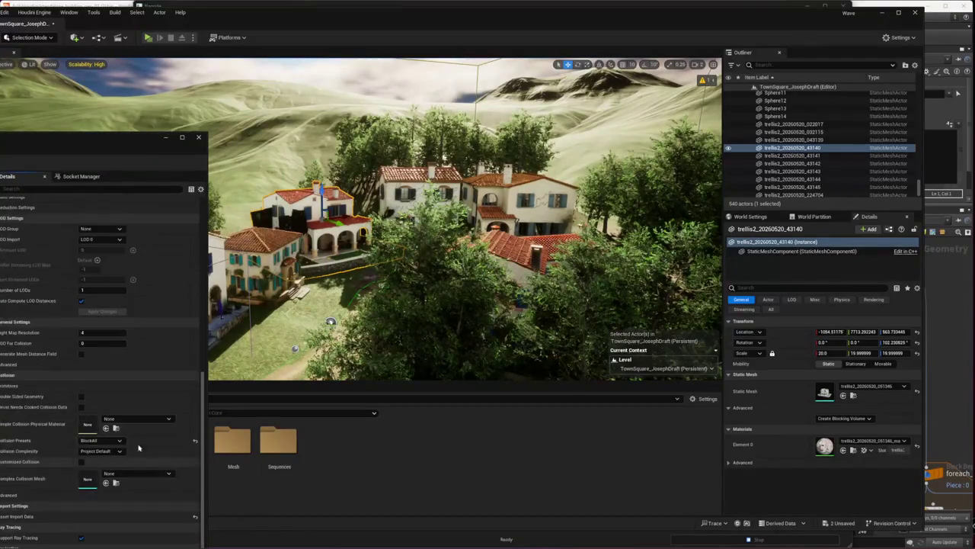
left_click(99, 451)
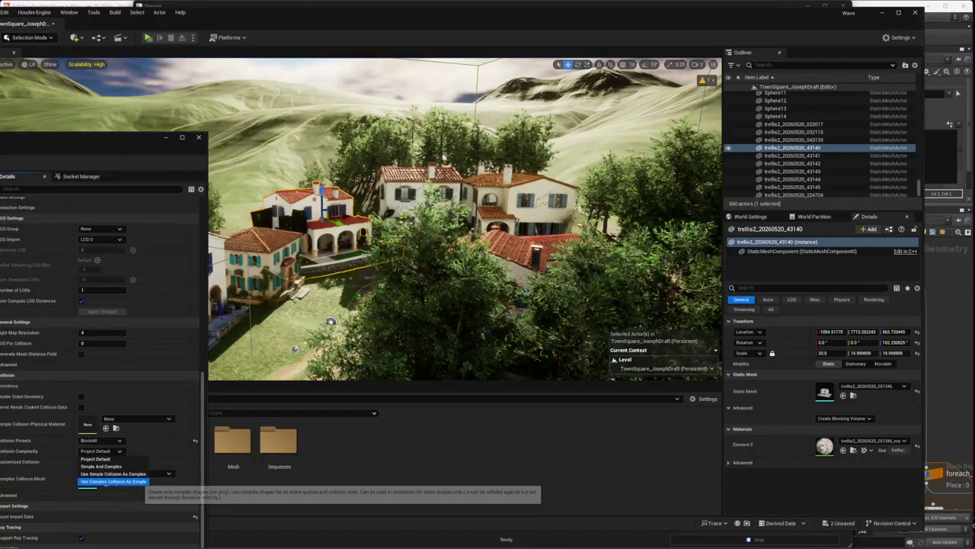
left_click(113, 481)
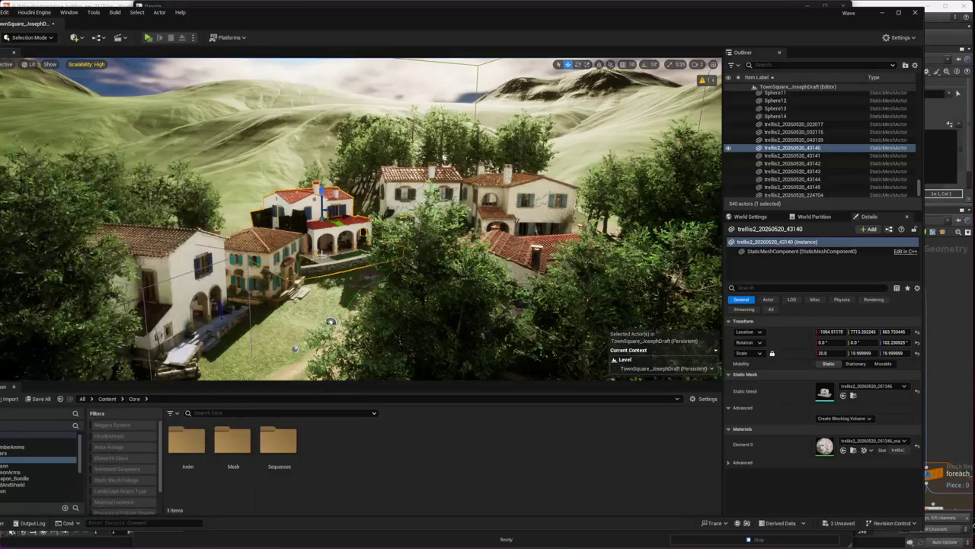
- Fly down to the town's blockout walls and the yellow Door2, enlarging the Content Browser
right_click_drag(322, 252, 327, 259)
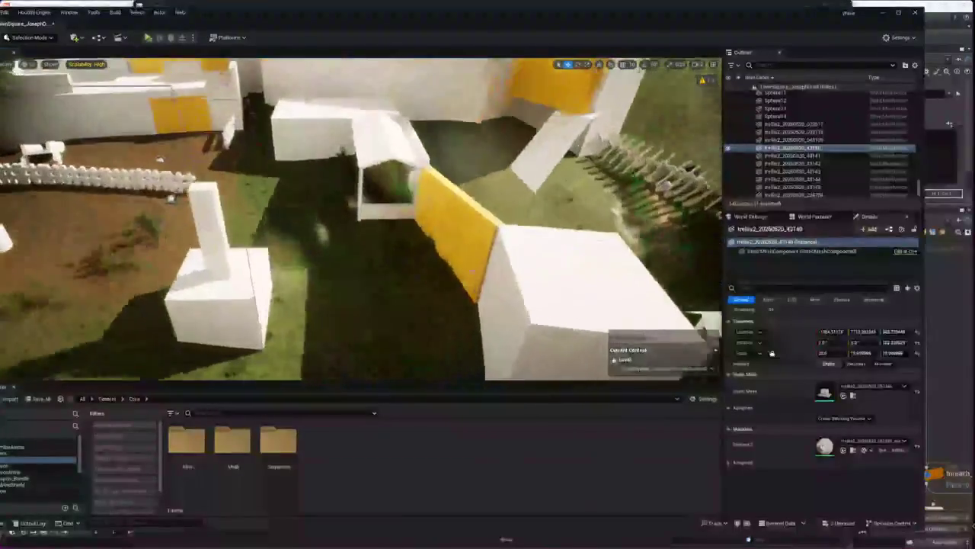
right_click(483, 229)
key("Escape")
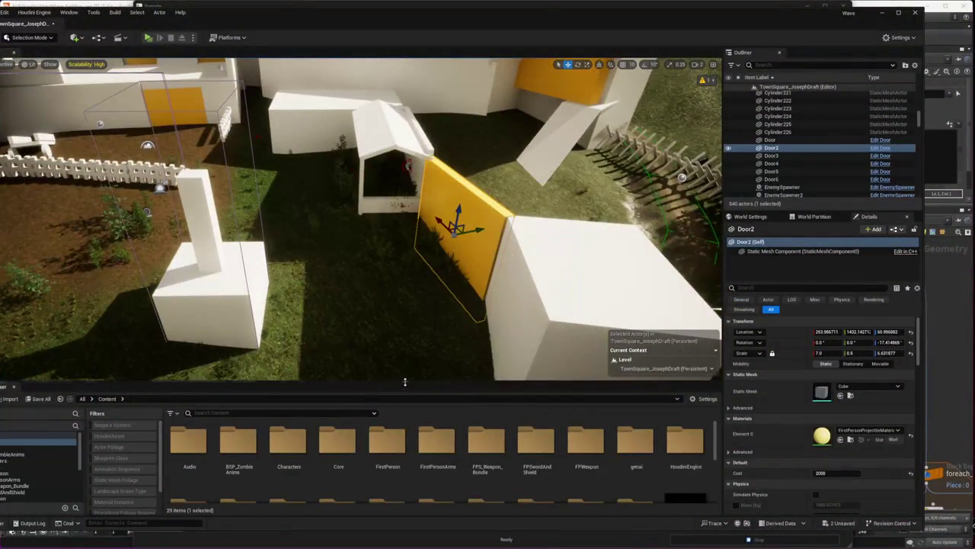
left_click_drag(404, 381, 404, 291)
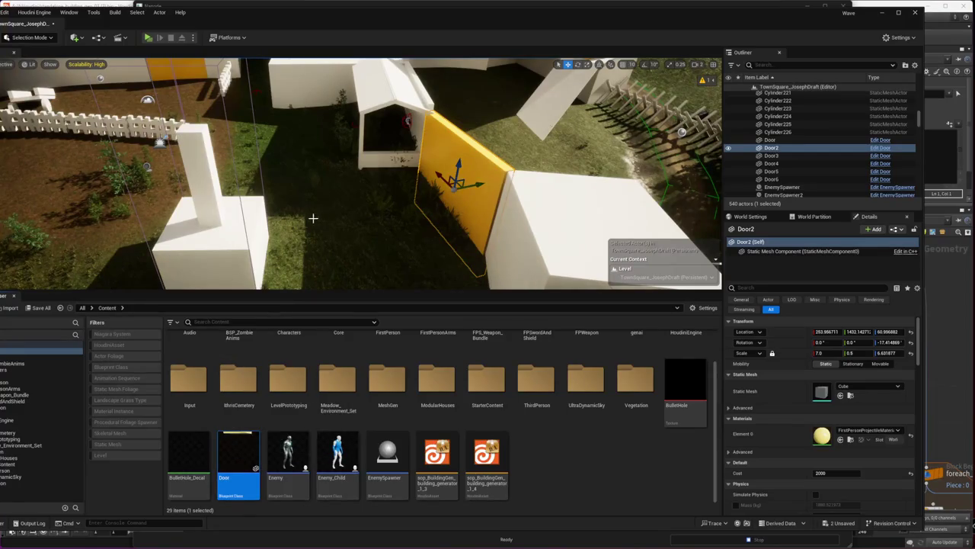
right_click_drag(312, 218, 313, 218)
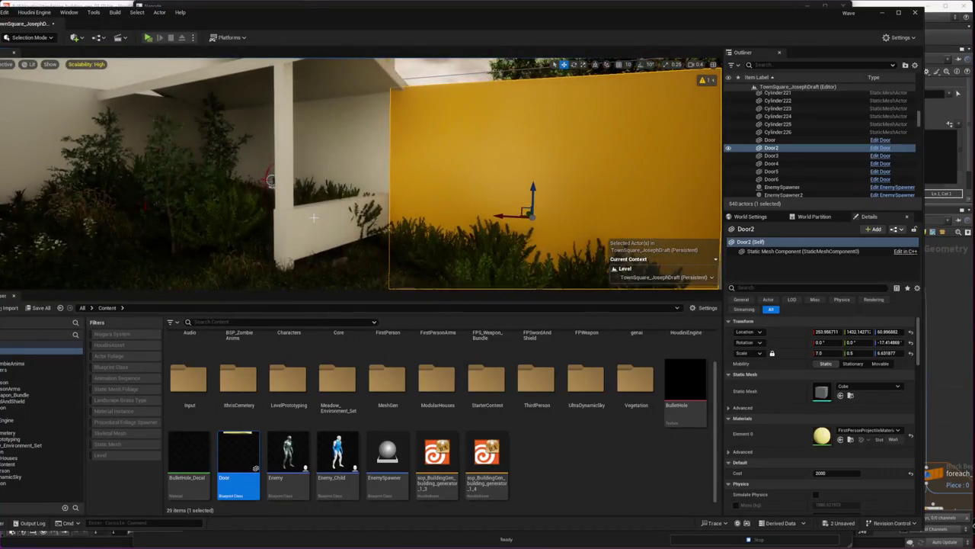
right_click_drag(297, 186, 297, 187)
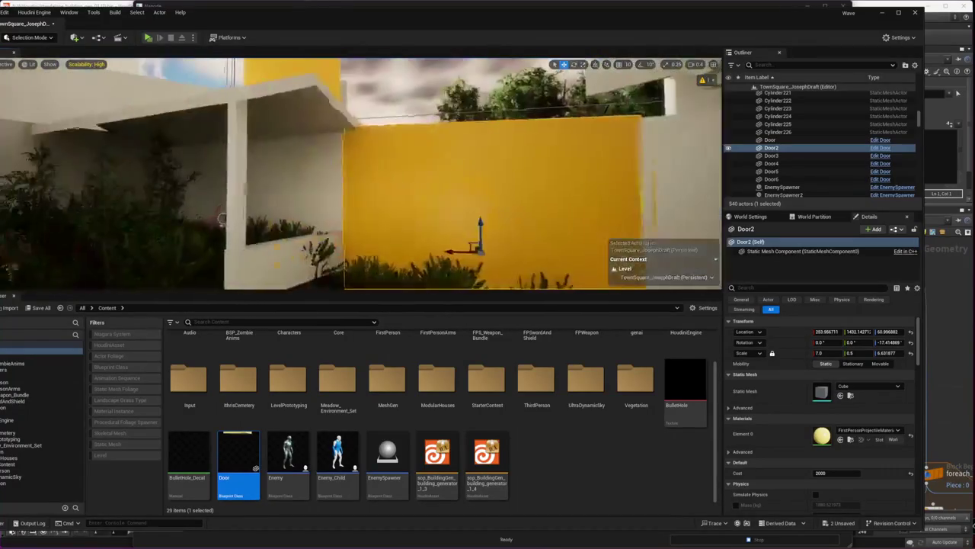
- Select EnemySpawner6, the Meadow_Environment_Set_Map level instance and the Door by the white walls
left_click(225, 169)
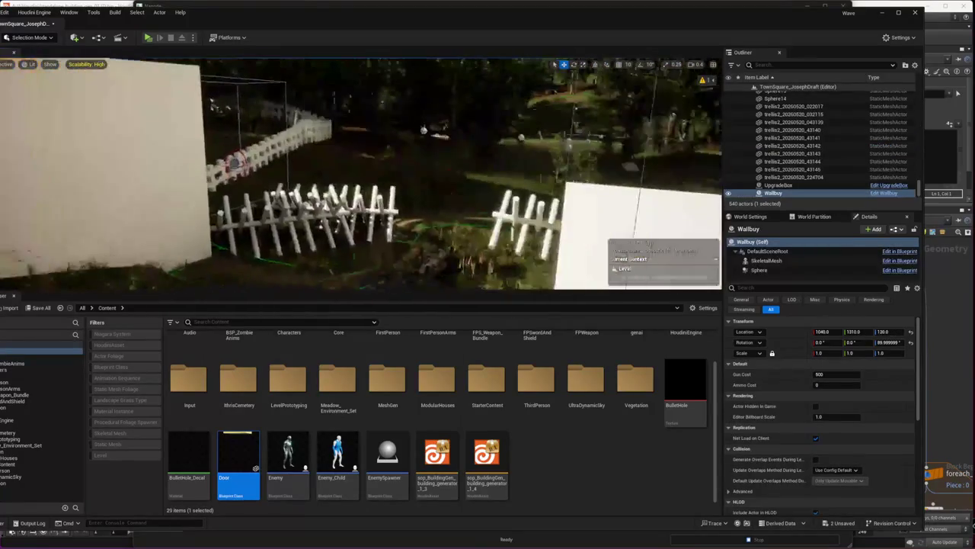
right_click_drag(229, 166, 234, 164)
left_click(233, 165)
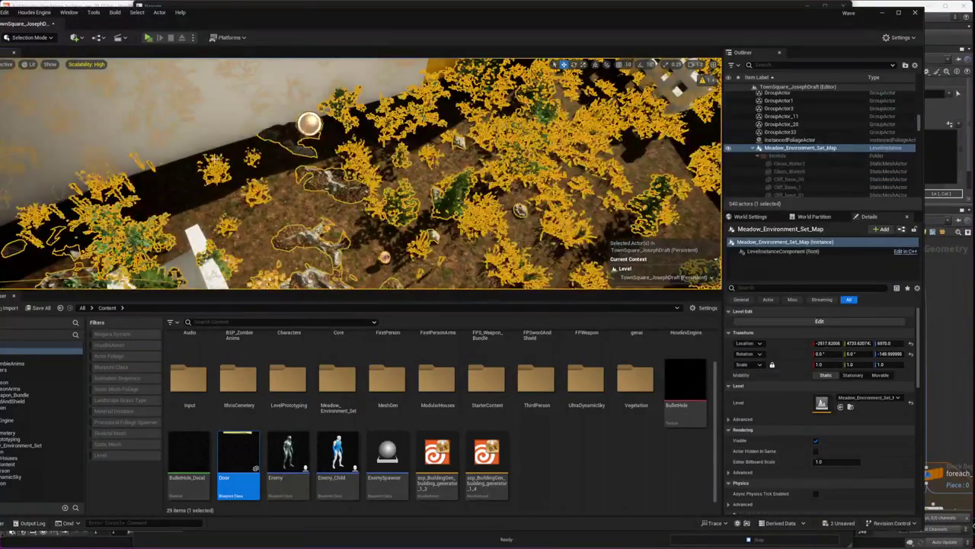
right_click_drag(316, 212, 316, 213)
left_click(316, 213)
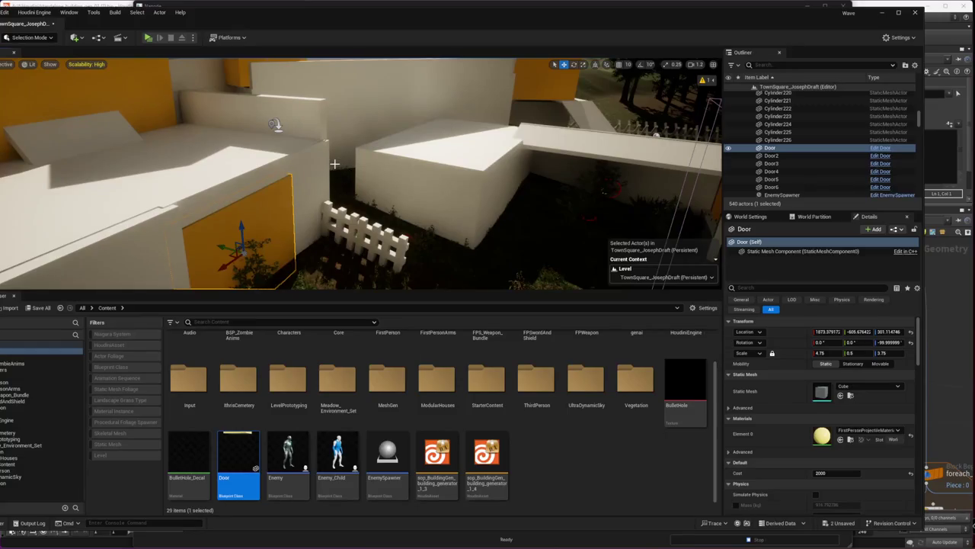
- Survey the white walls and trees, select the Enemy blueprint, and start Play-in-Editor with Alt+P
right_click_drag(63, 183, 605, 237)
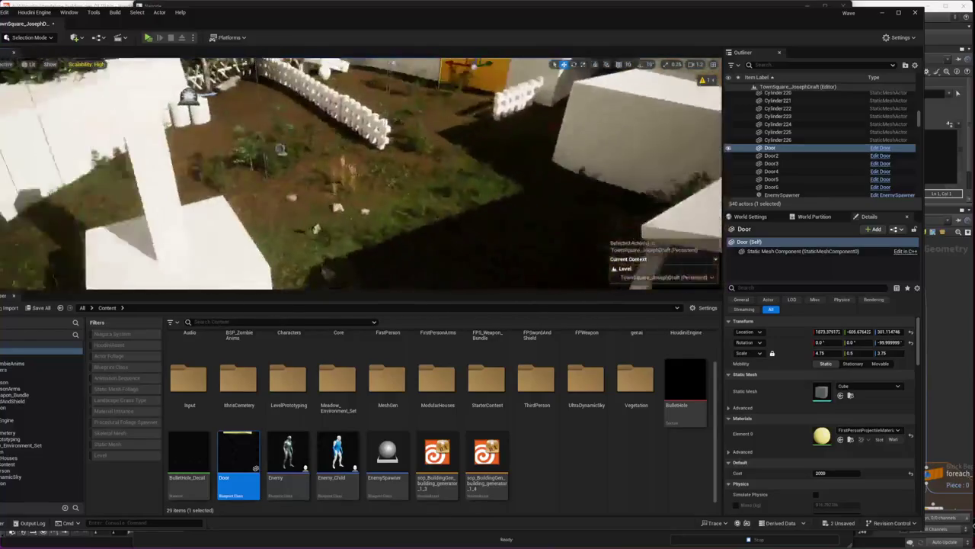
right_click_drag(361, 174, 487, 174)
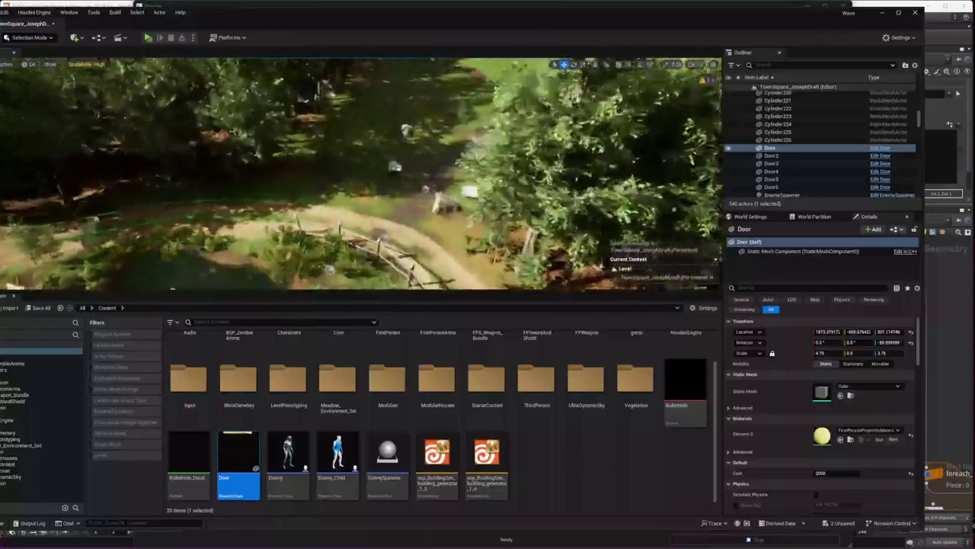
mouse_move(339, 167)
right_mouse_down()
mouse_move(346, 185)
mouse_move(488, 174)
mouse_move(457, 198)
right_mouse_up()
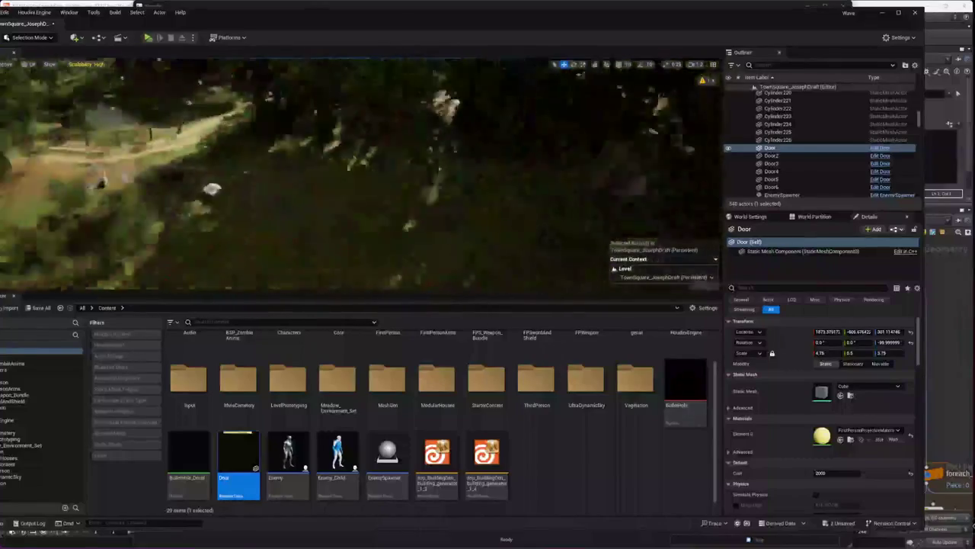
right_click_drag(472, 267, 380, 259)
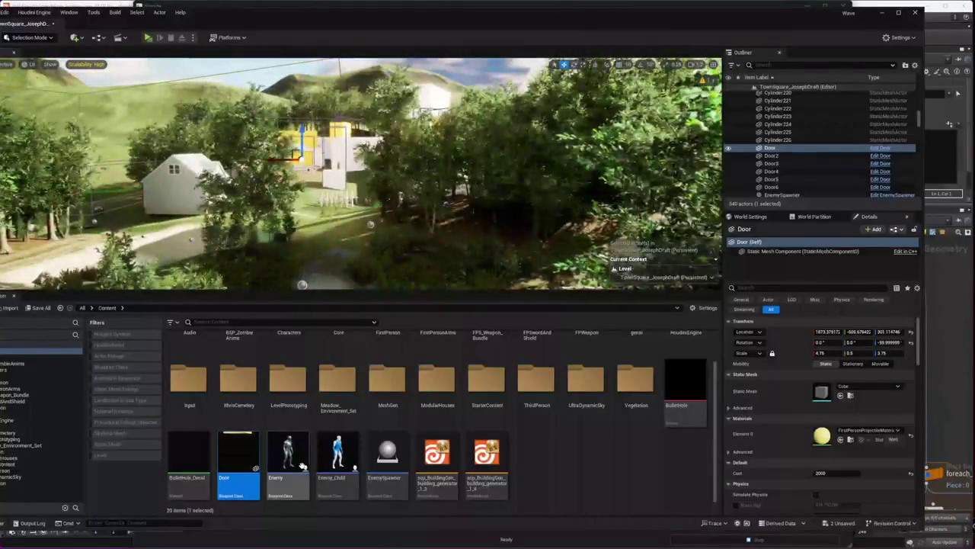
left_click(286, 453)
mouse_move(288, 457)
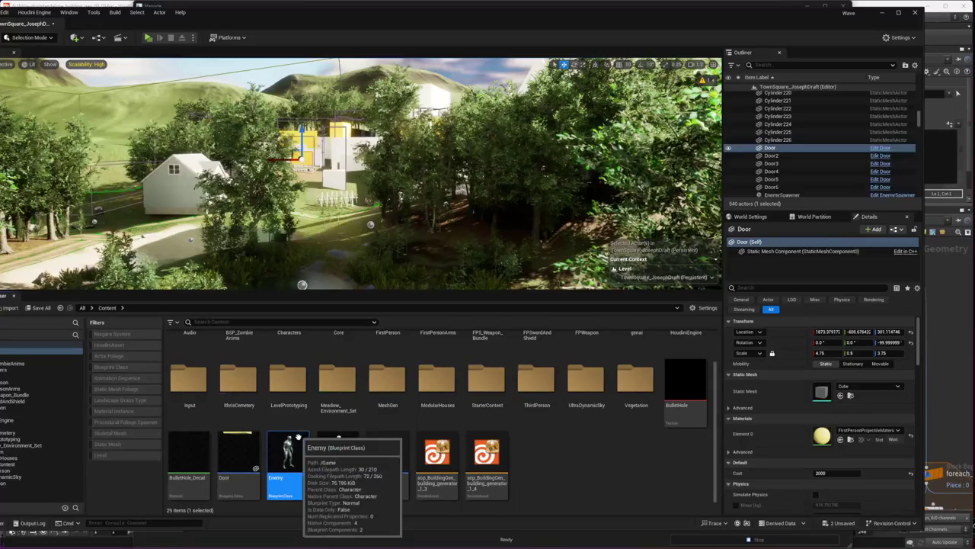
right_click(131, 259)
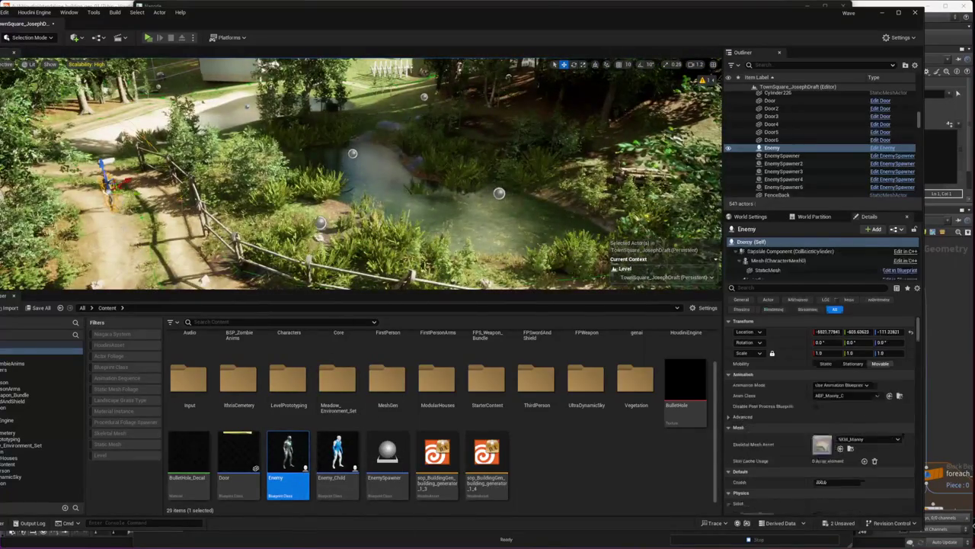
key("Escape")
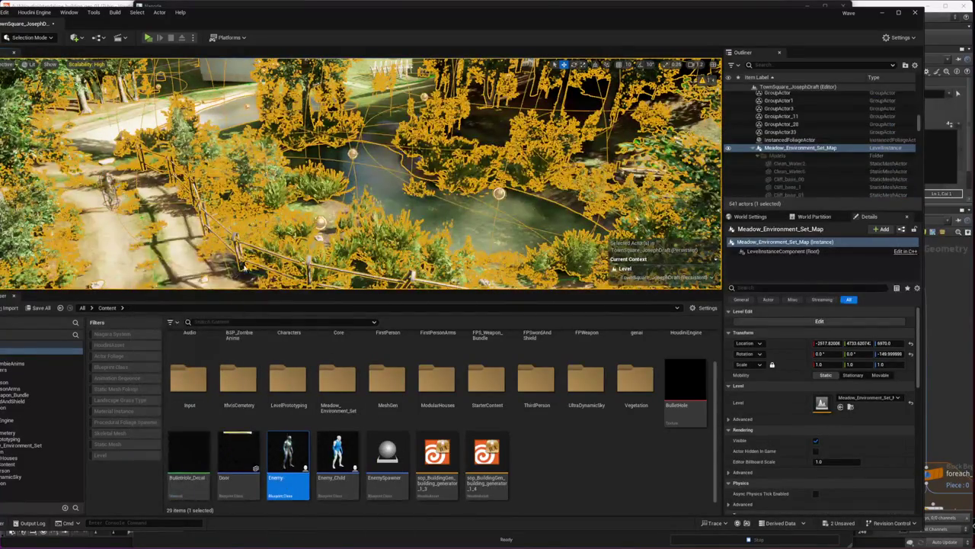
key("alt+p")
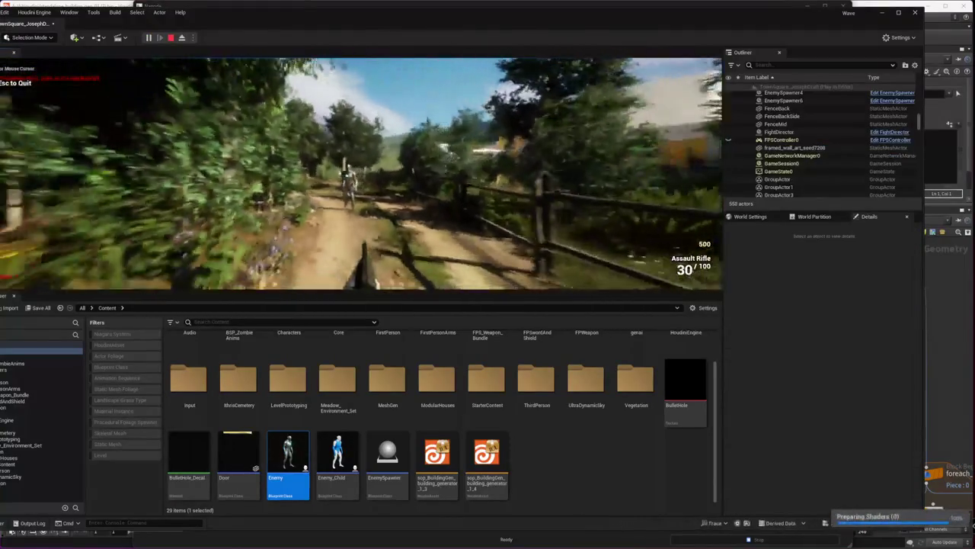
- Fire one assault-rifle shot, stop playing, and fly the view along the path toward the fence
left_click(361, 174)
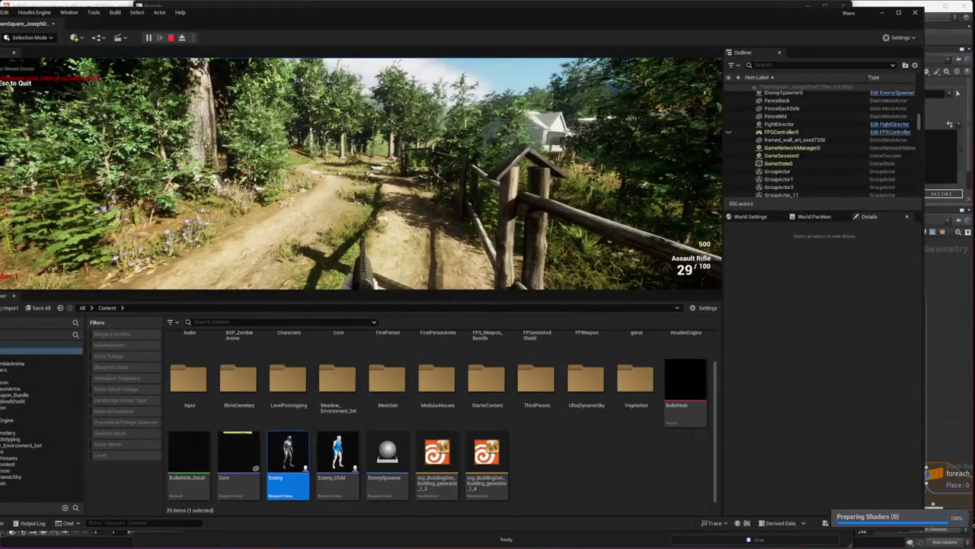
key("Escape")
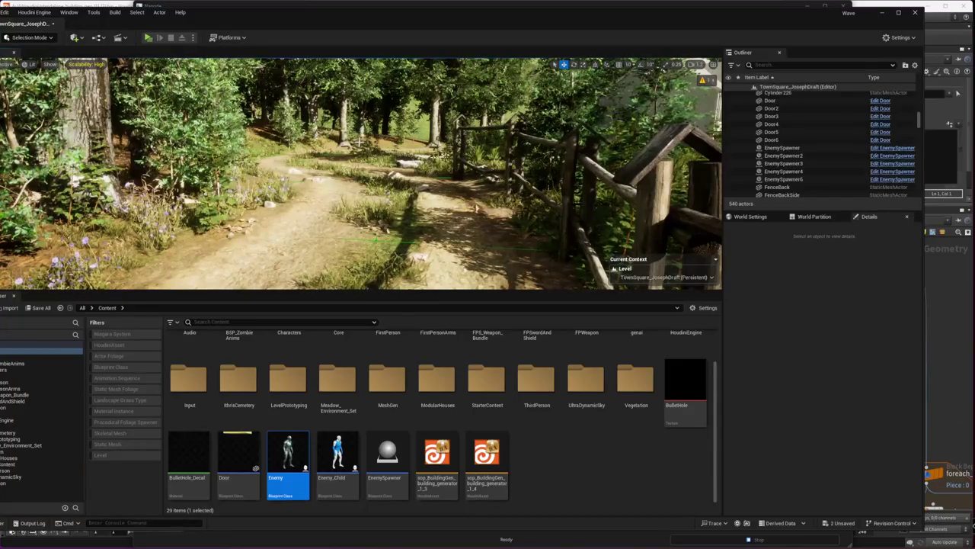
mouse_move(369, 65)
right_mouse_down()
mouse_move(427, 68)
mouse_move(358, 72)
mouse_move(373, 186)
mouse_move(478, 103)
mouse_move(370, 133)
mouse_move(307, 79)
right_mouse_up()
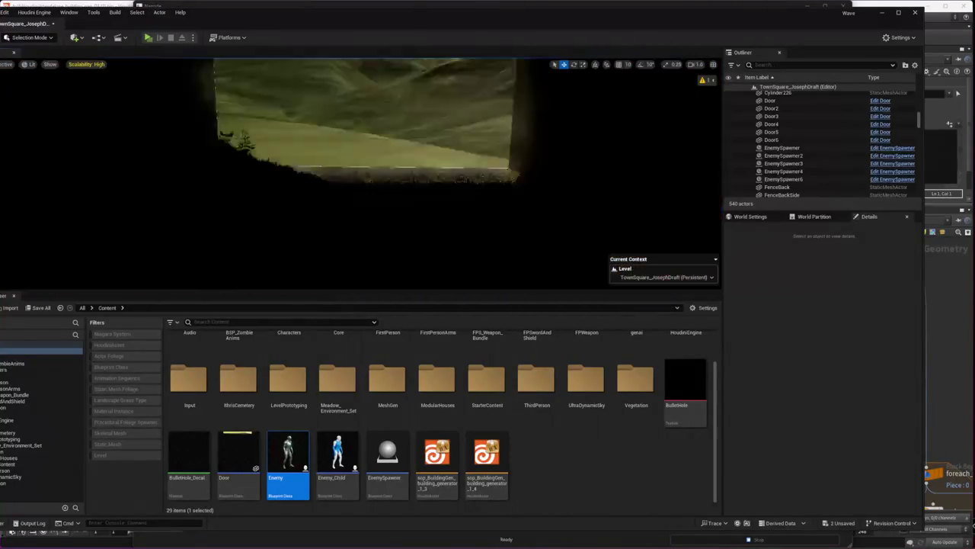
- Fly through the yellow cube and switch the viewport from Lit to Unlit
right_click_drag(307, 79, 335, 166)
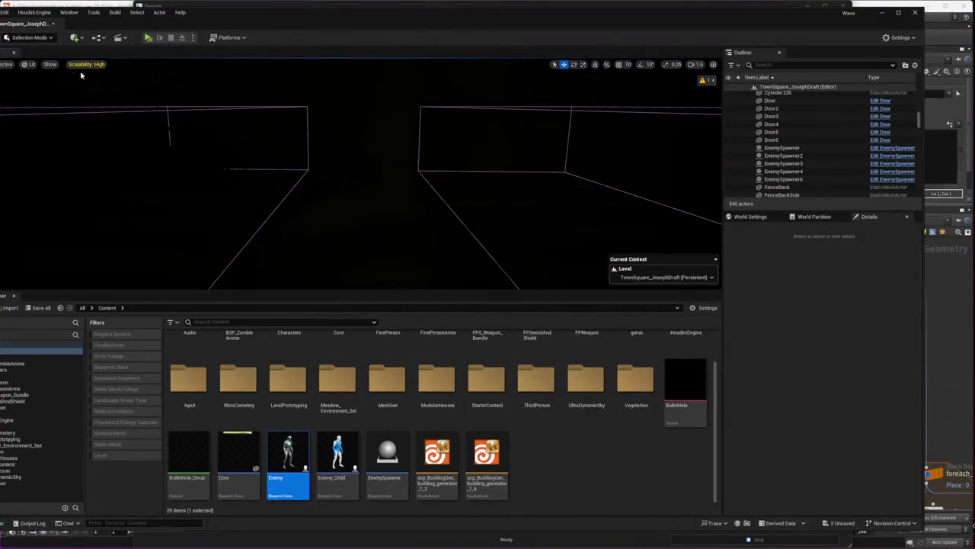
left_click(32, 64)
left_click(37, 86)
- Select the UpgradeBox actor above the hill and briefly open and close its Blueprint
right_click_drag(288, 237, 289, 228)
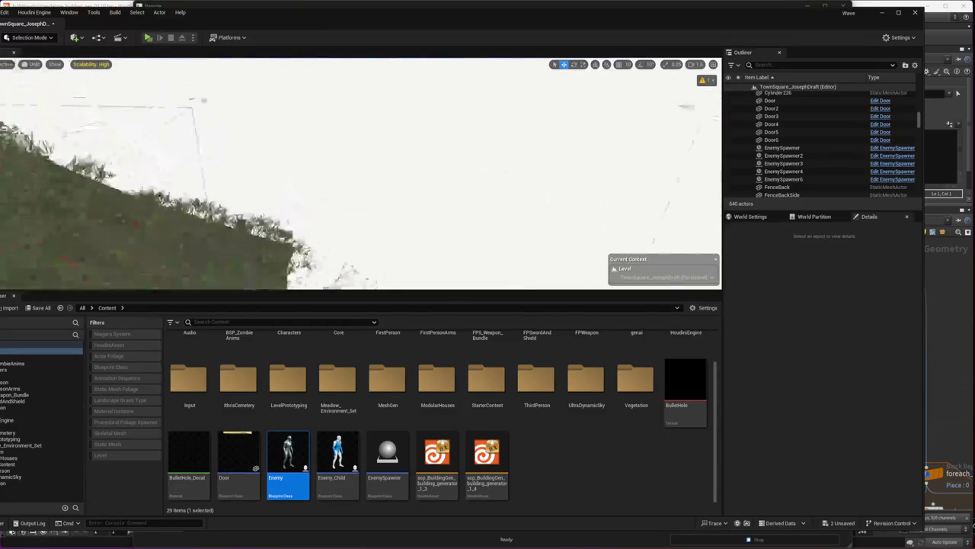
left_click(396, 251)
mouse_move(396, 252)
right_mouse_down()
mouse_move(381, 229)
mouse_move(388, 221)
right_mouse_up()
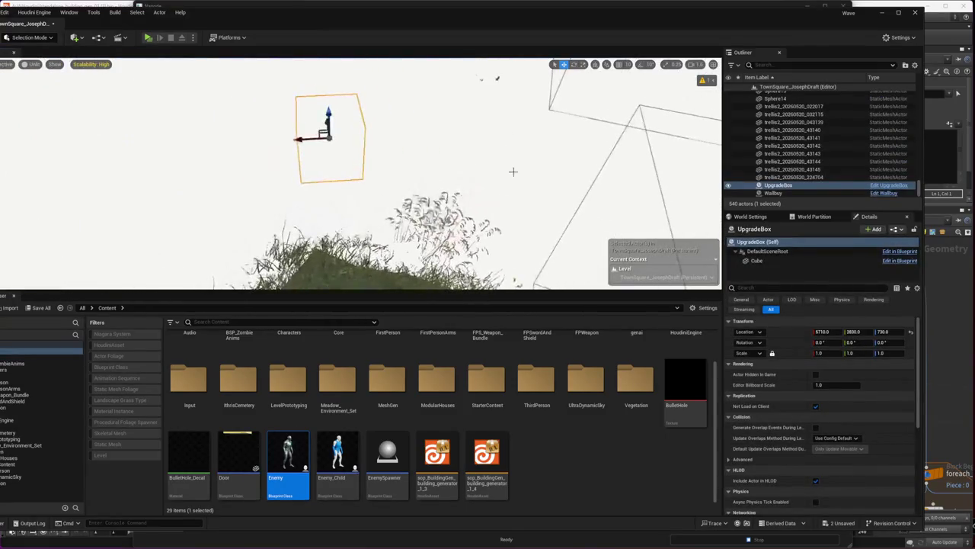
left_click(897, 188)
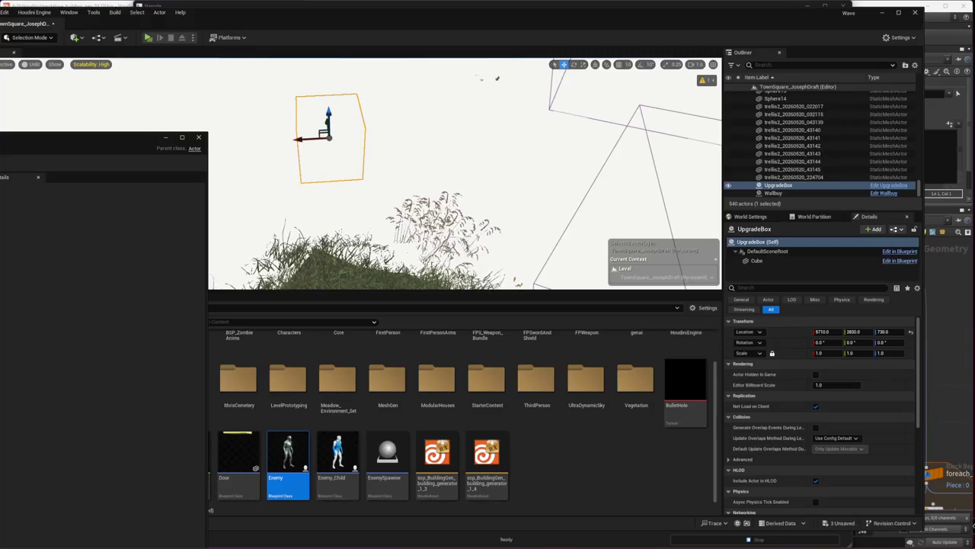
left_click(4, 288)
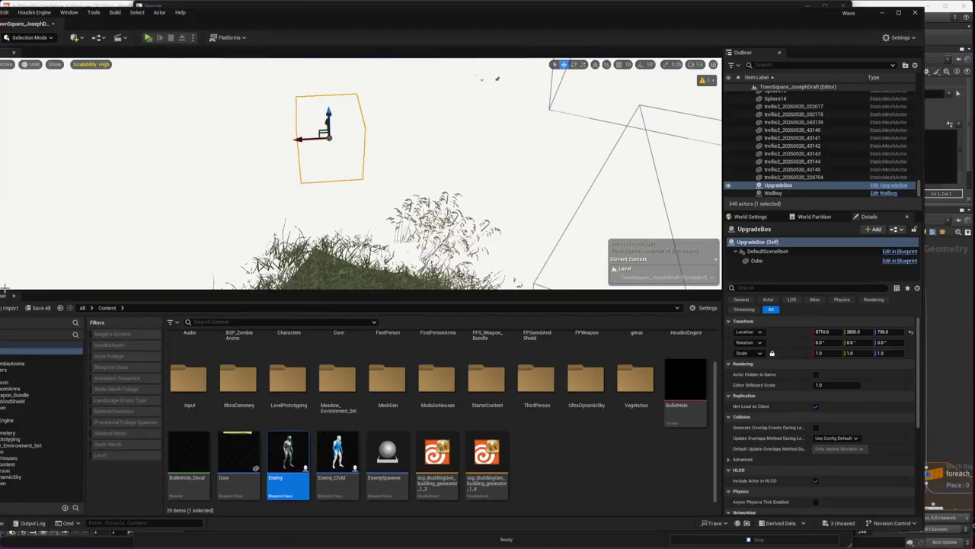
key("alt+Tab")
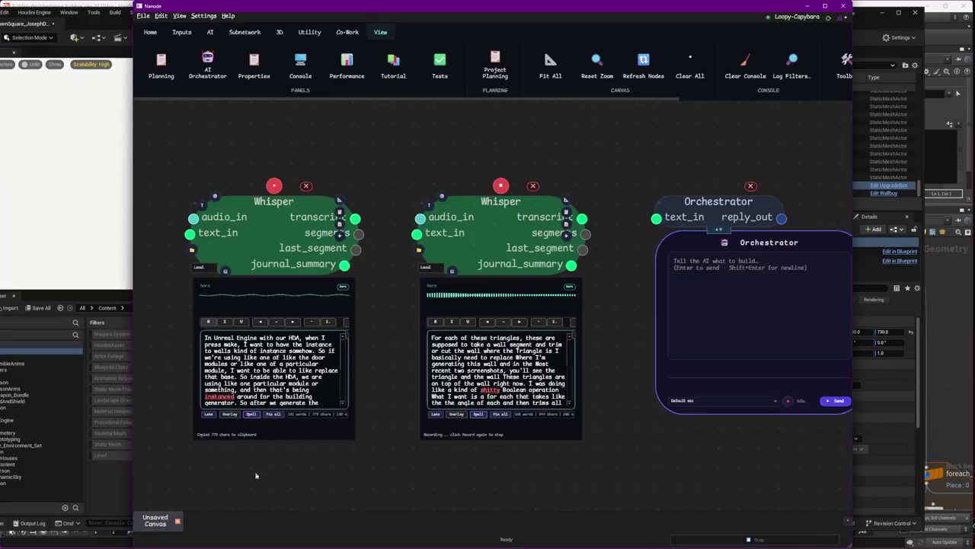
- Stop the second Whisper recording so it transcribes the zombie-shooter brief, then switch to VS Code
left_click(501, 186)
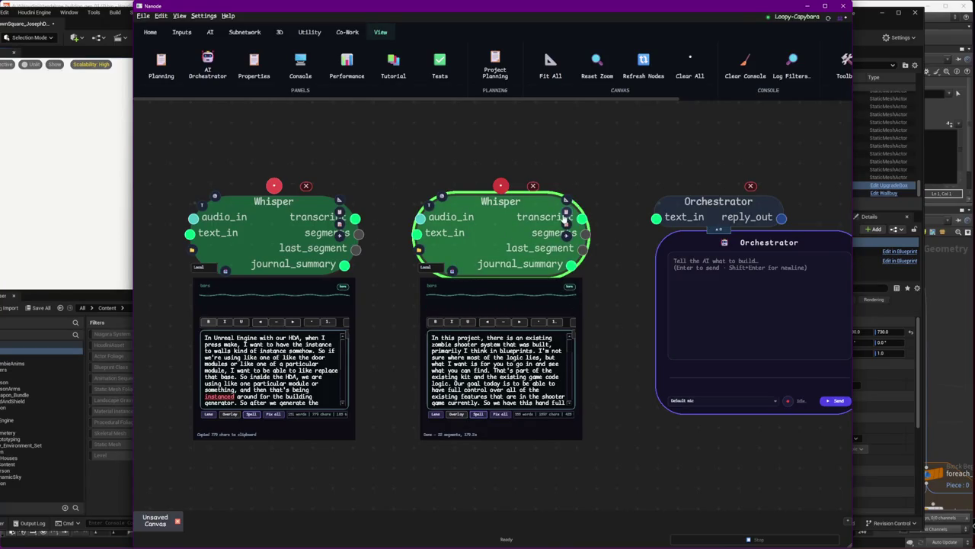
key("alt+Tab")
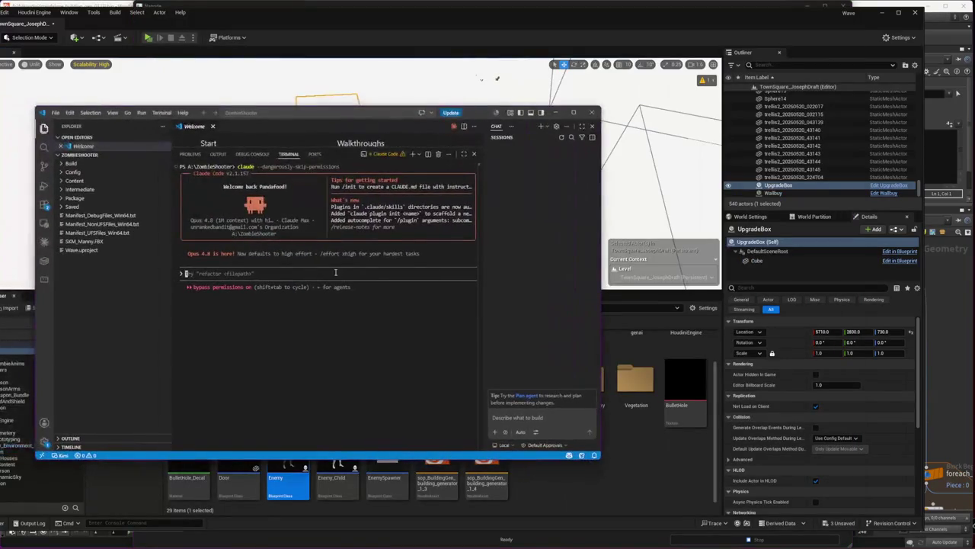
- Submit the pasted Blueprint-to-C++ brief to Claude Code and return to the Unreal level view
key("Return")
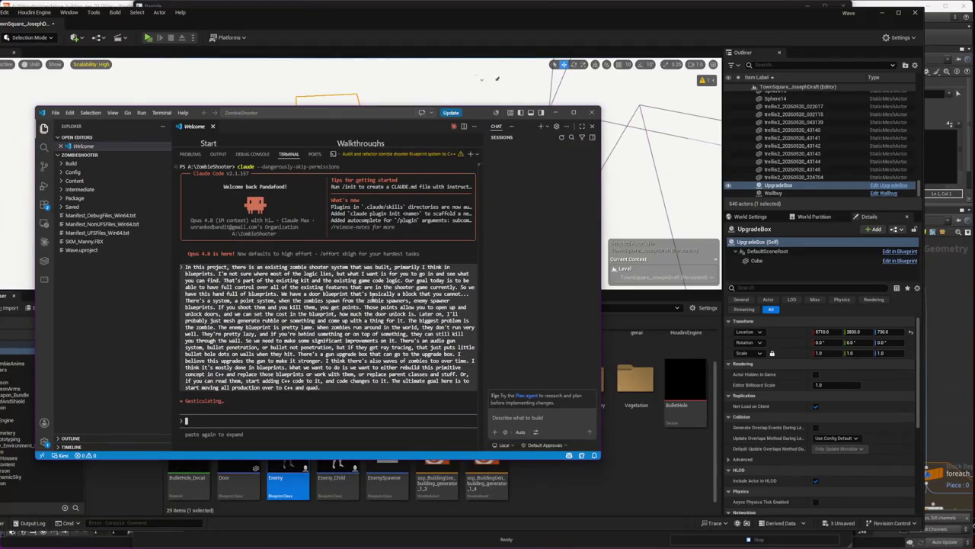
left_click(585, 33)
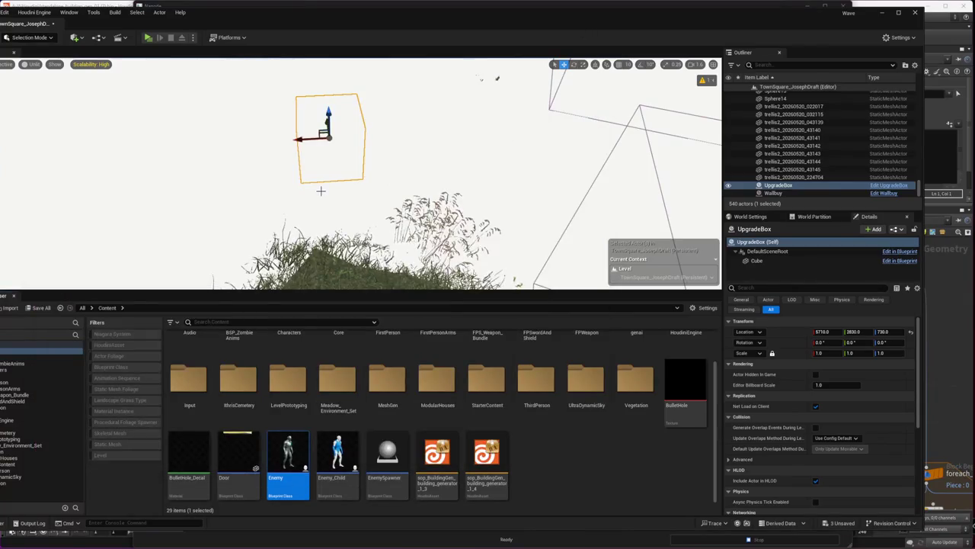
- Fly up to an aerial view over the town and pond, then down to the pavilion and black cube
right_click_drag(322, 189, 415, 96)
right_click_drag(323, 192, 322, 192)
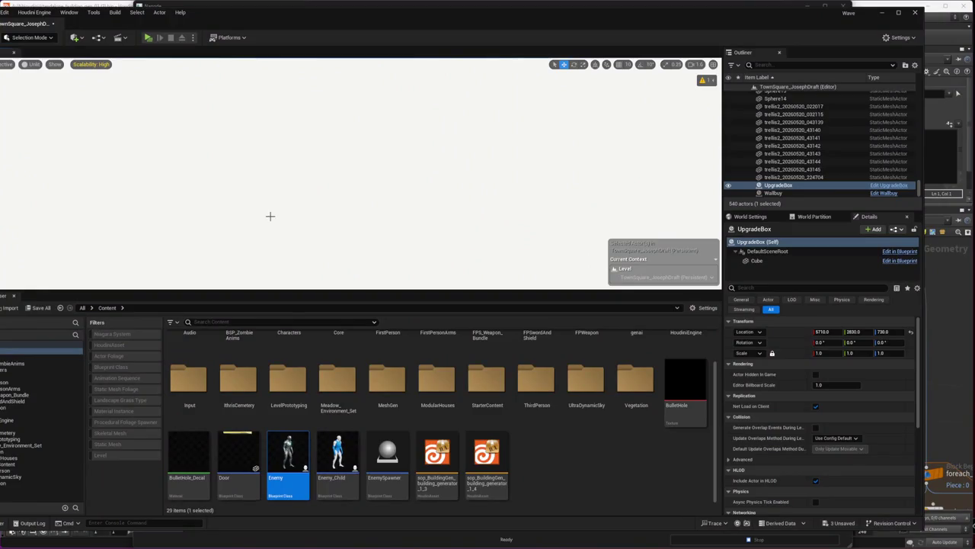
right_click_drag(322, 192, 322, 192)
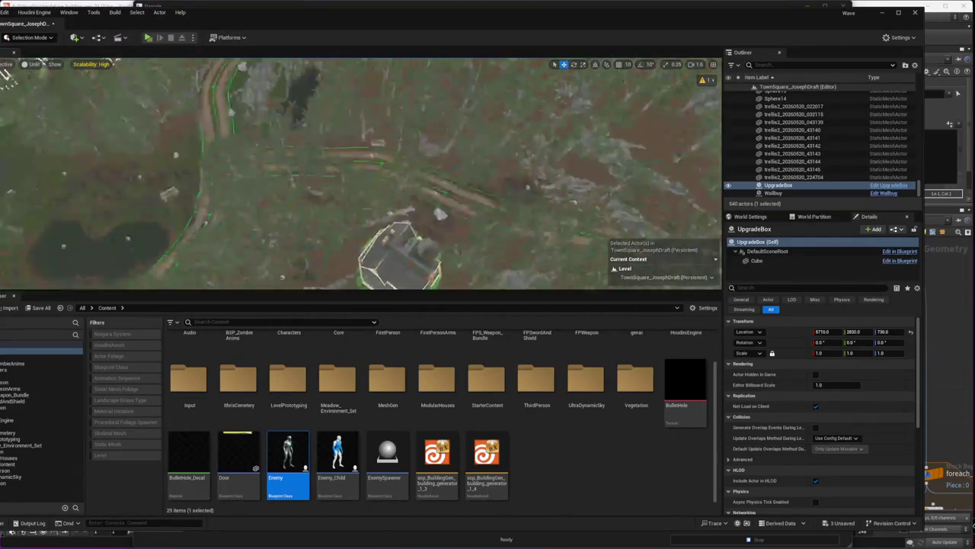
right_click_drag(183, 215, 183, 215)
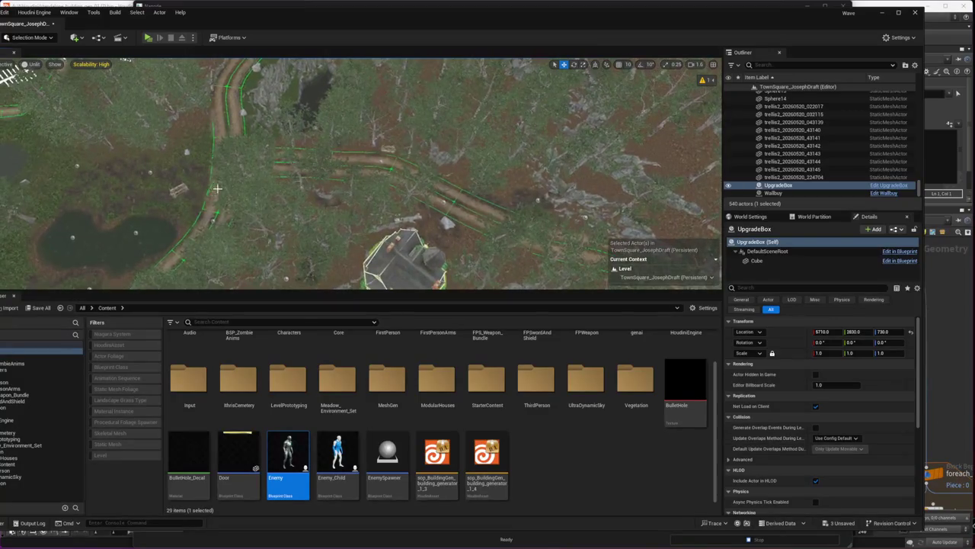
right_click_drag(238, 181, 238, 181)
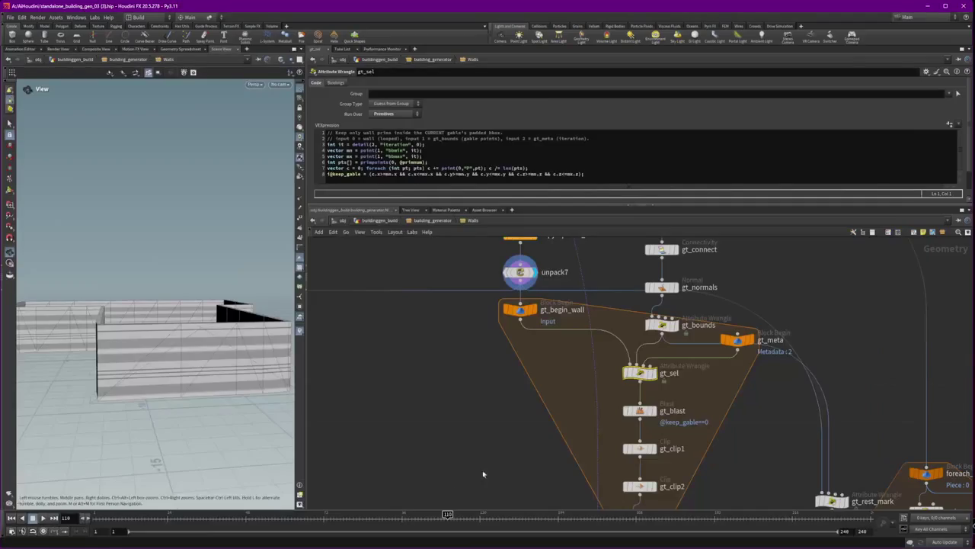
- Move the five stray bottom-right nodes into the middle cluster of the building_generator network
scroll(453, 442, "down", 4)
middle_click_drag(786, 359, 706, 243)
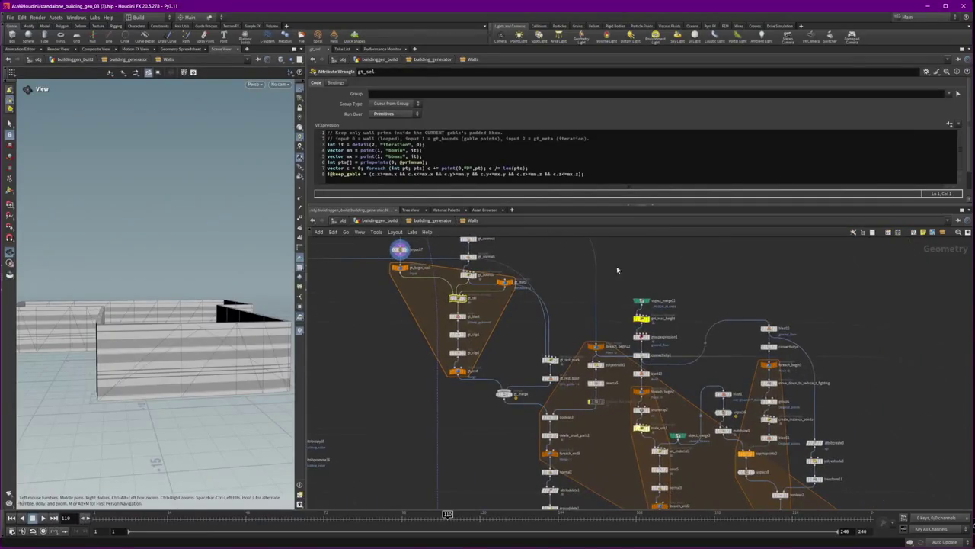
scroll(640, 263, "up", 5)
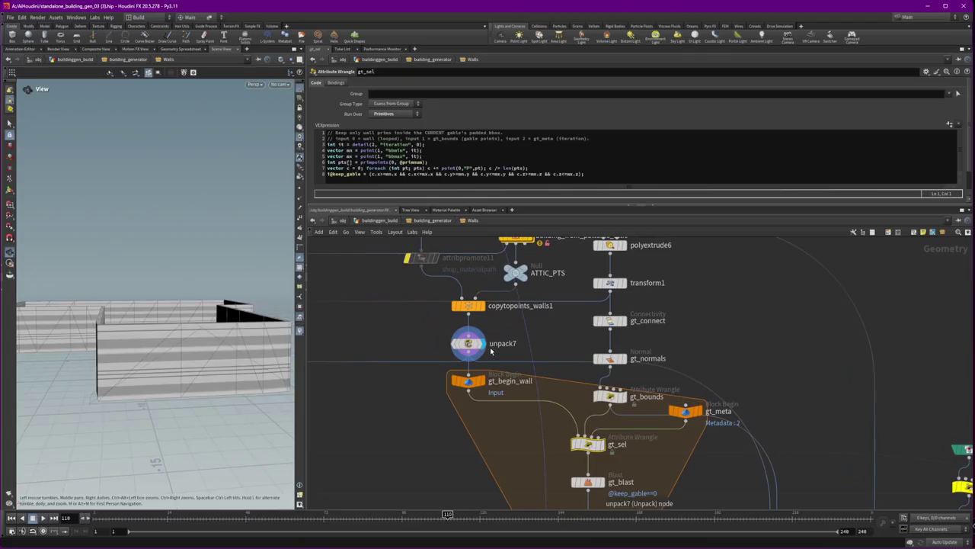
scroll(492, 350, "down", 3)
scroll(518, 404, "down", 2)
middle_click_drag(543, 407, 742, 384)
scroll(741, 384, "down", 2)
scroll(751, 392, "down", 2)
scroll(604, 281, "up", 3)
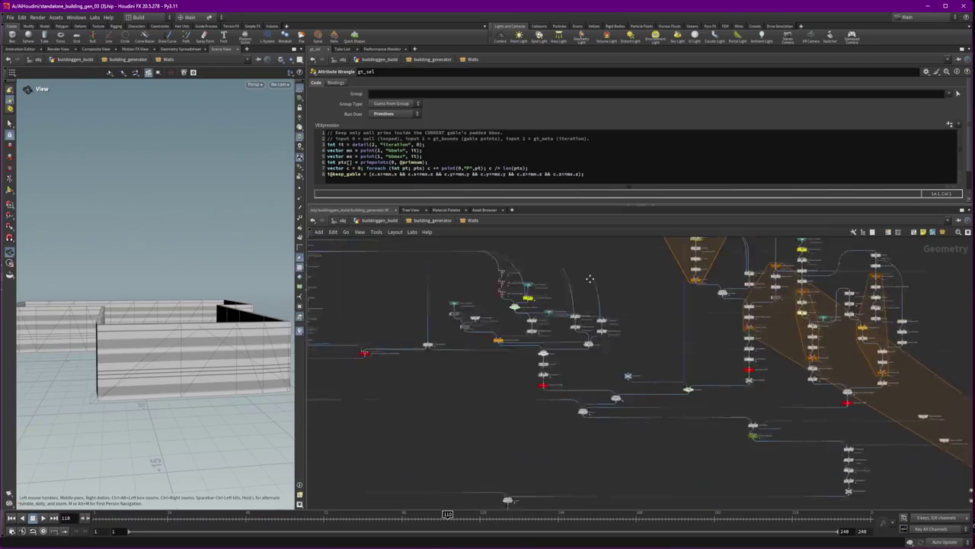
scroll(819, 452, "up", 2)
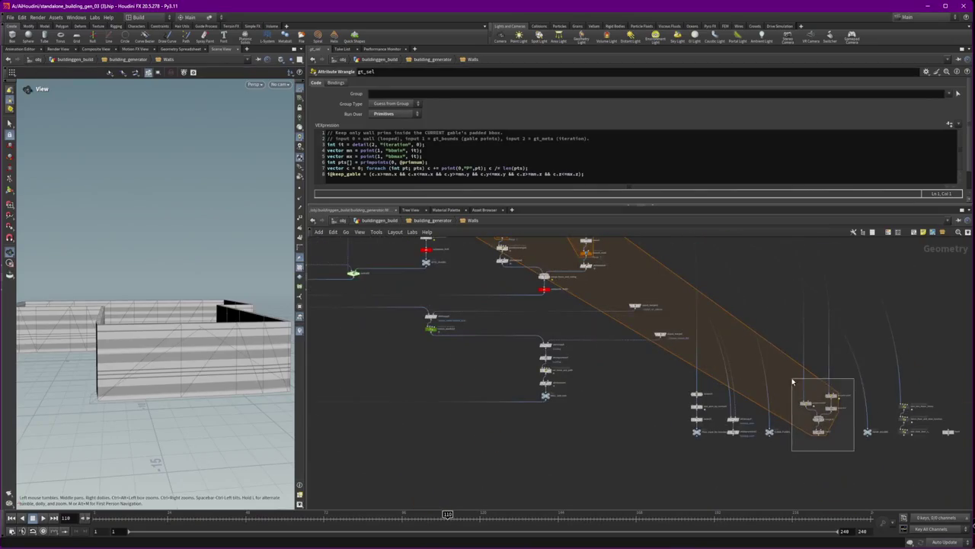
left_click_drag(792, 382, 858, 453)
scroll(857, 454, "down", 3)
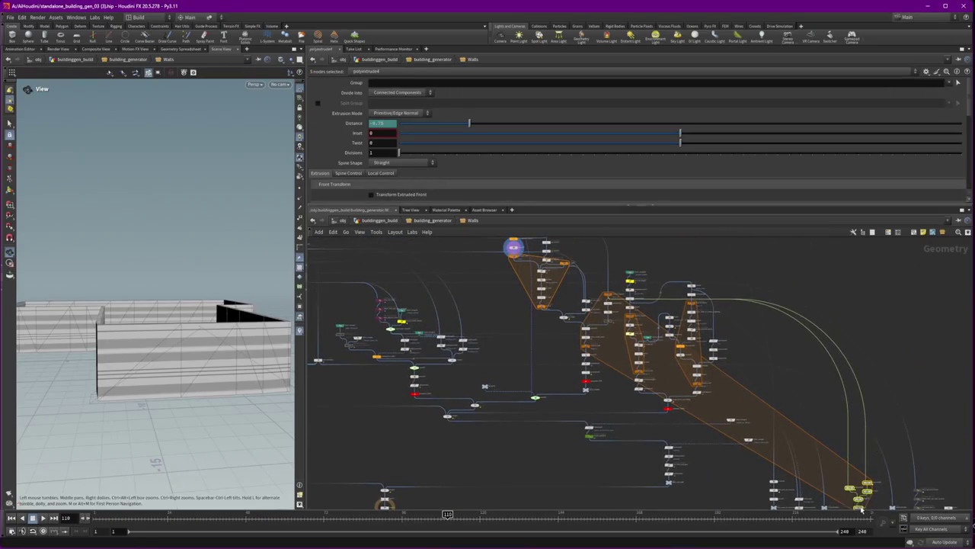
left_click_drag(862, 508, 618, 373)
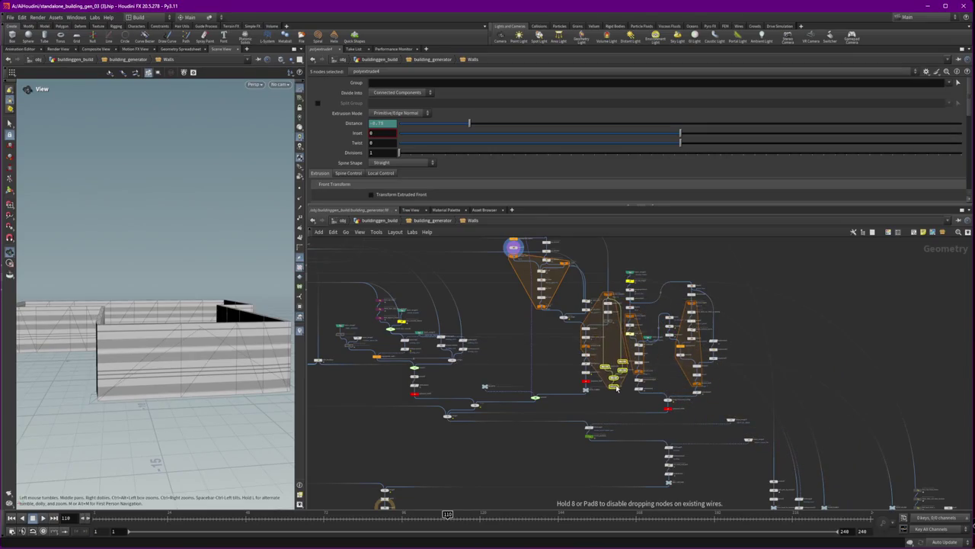
- Reposition the FLOOR_PLANES and DOOR_VOLUME nulls further left and higher up
scroll(815, 470, "up", 2)
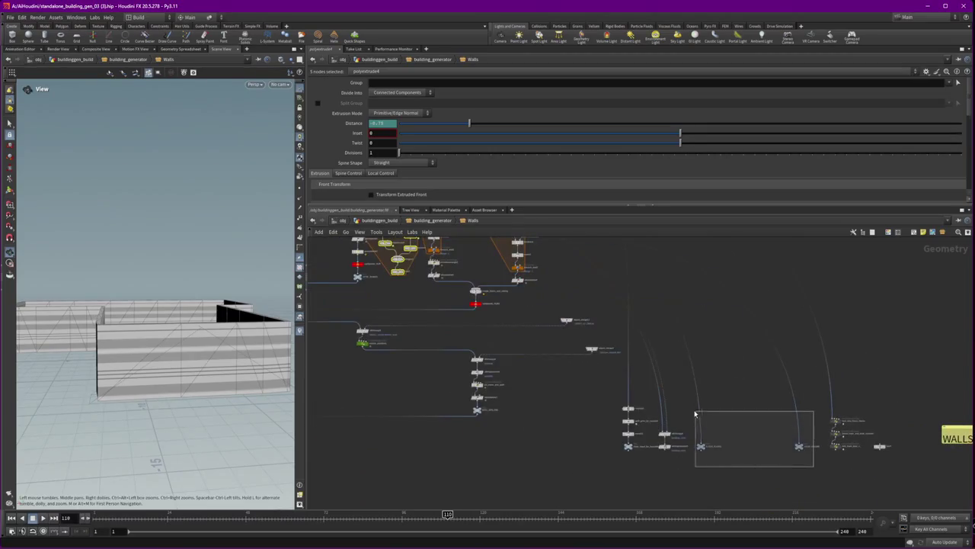
left_click_drag(700, 413, 699, 414)
scroll(749, 467, "up", 2)
scroll(749, 467, "up", 1)
scroll(781, 463, "up", 2)
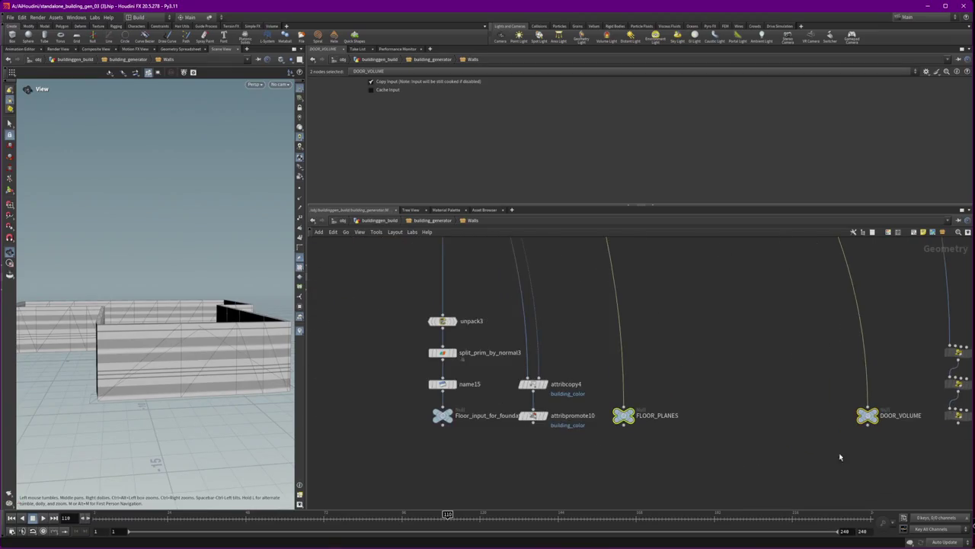
scroll(866, 447, "down", 5)
left_click_drag(867, 439, 655, 416)
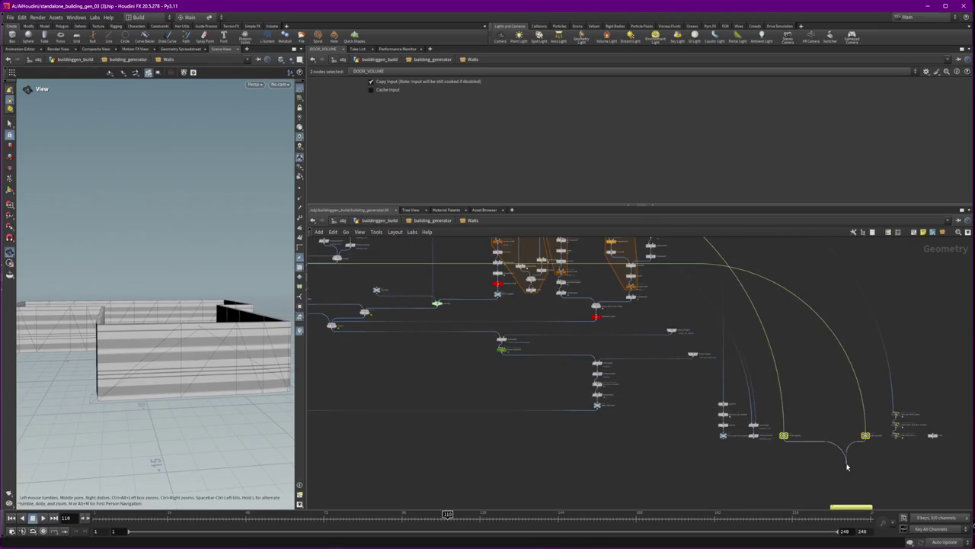
left_click_drag(866, 442, 435, 387)
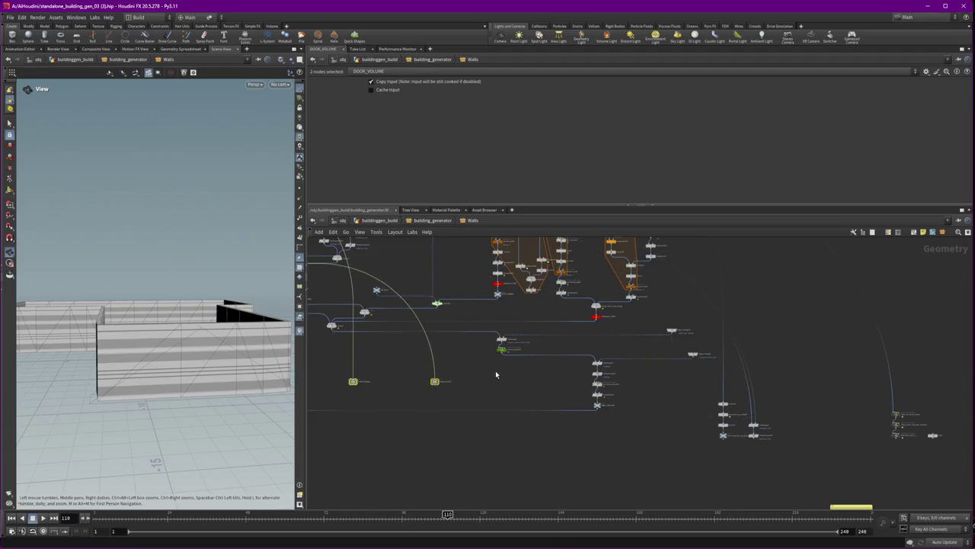
middle_click_drag(495, 370, 787, 440)
mouse_move(724, 447)
left_mouse_down()
mouse_move(537, 412)
mouse_move(473, 362)
mouse_move(415, 259)
left_mouse_up()
mouse_move(427, 259)
middle_mouse_down()
mouse_move(463, 379)
mouse_move(476, 374)
middle_mouse_up()
- Move the boolean7 and ATTIC nodes up beside the main node cluster
scroll(553, 352, "down", 5)
scroll(553, 352, "up", 3)
left_click(569, 421)
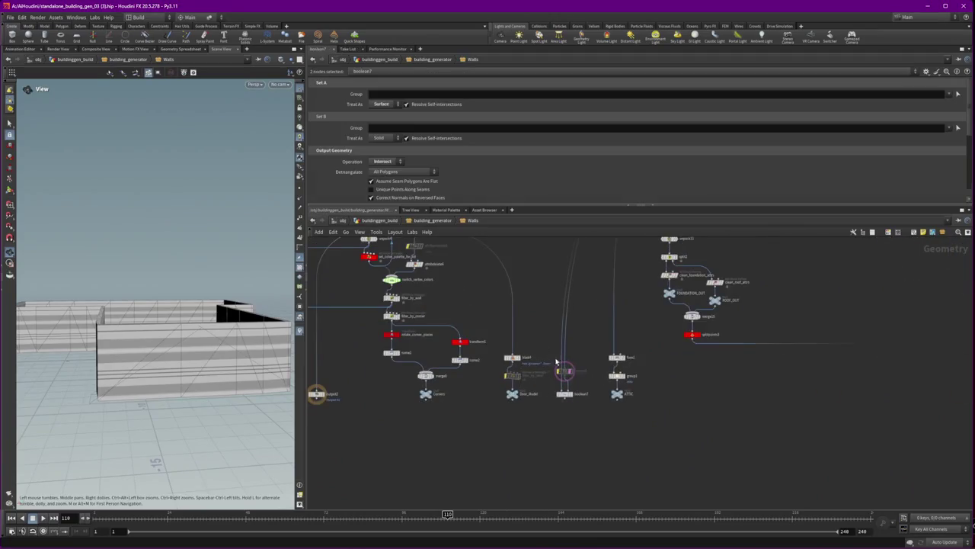
scroll(533, 427, "down", 3)
scroll(468, 442, "down", 3)
left_click_drag(442, 491, 703, 354)
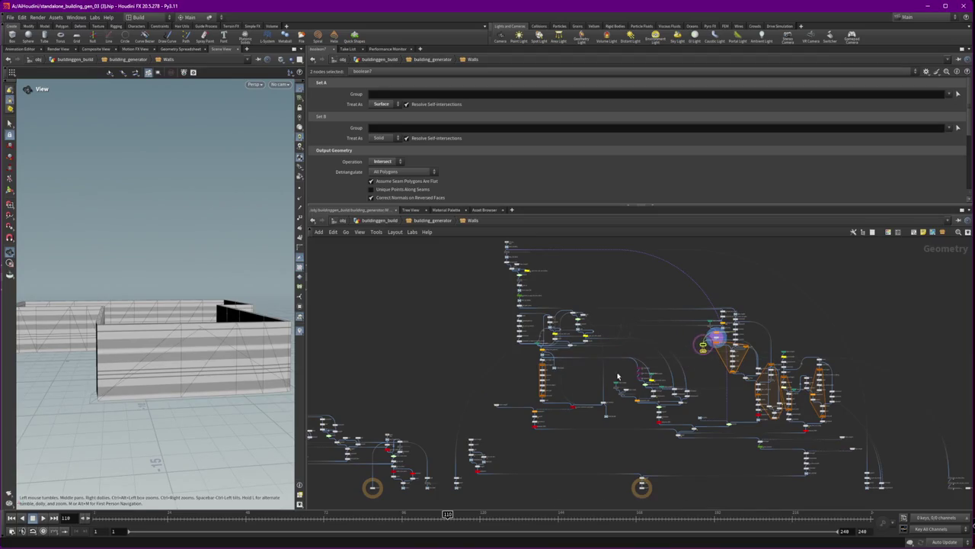
left_click_drag(457, 481, 592, 436)
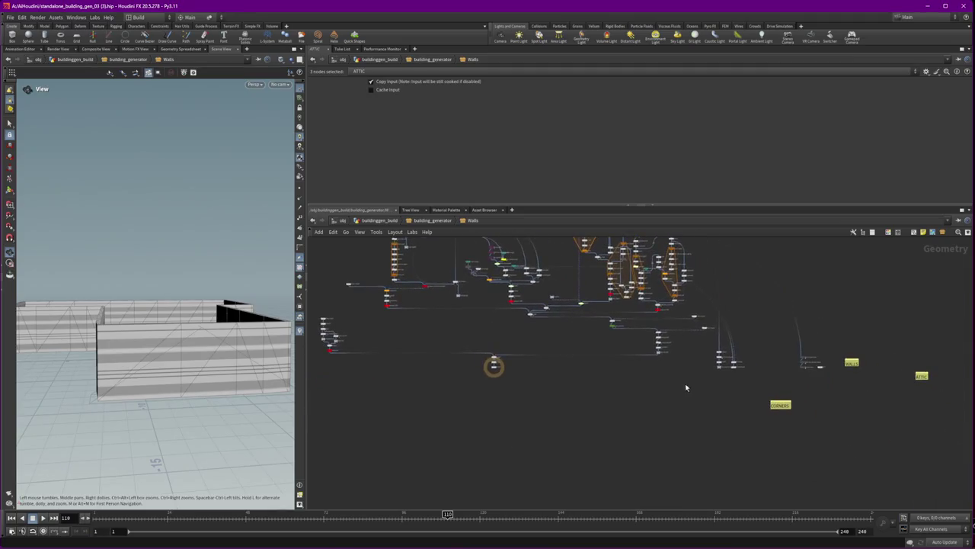
- Shift a six-node group right, place a single node, and raise the unpack-node stack
middle_click_drag(479, 464, 505, 400)
left_click_drag(469, 400, 512, 364)
middle_click_drag(512, 364, 691, 443)
left_click_drag(649, 470, 584, 475)
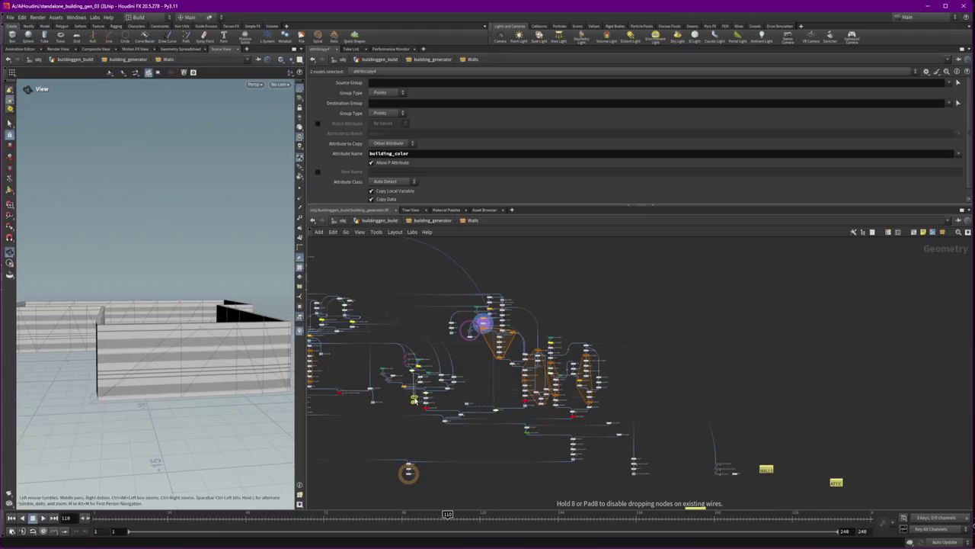
mouse_move(622, 438)
left_mouse_down()
mouse_move(655, 478)
mouse_move(542, 264)
left_mouse_up()
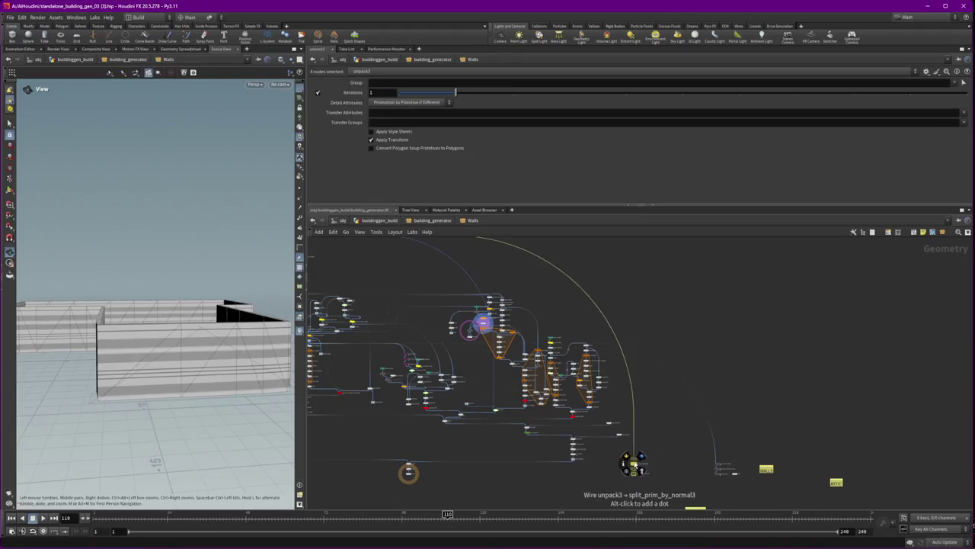
middle_click_drag(543, 264, 722, 440)
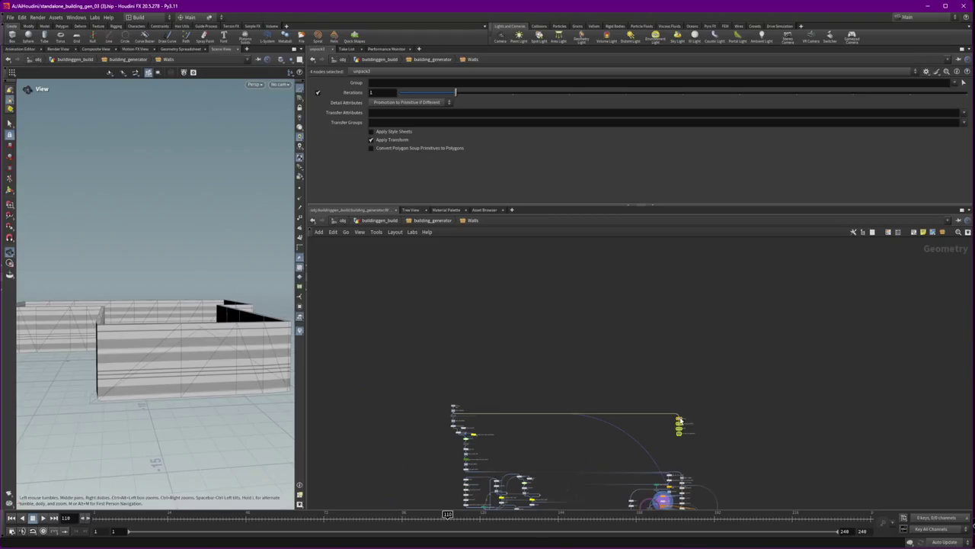
- Frame the network and nudge switchif2 right, five nodes and object_merge left
key("h")
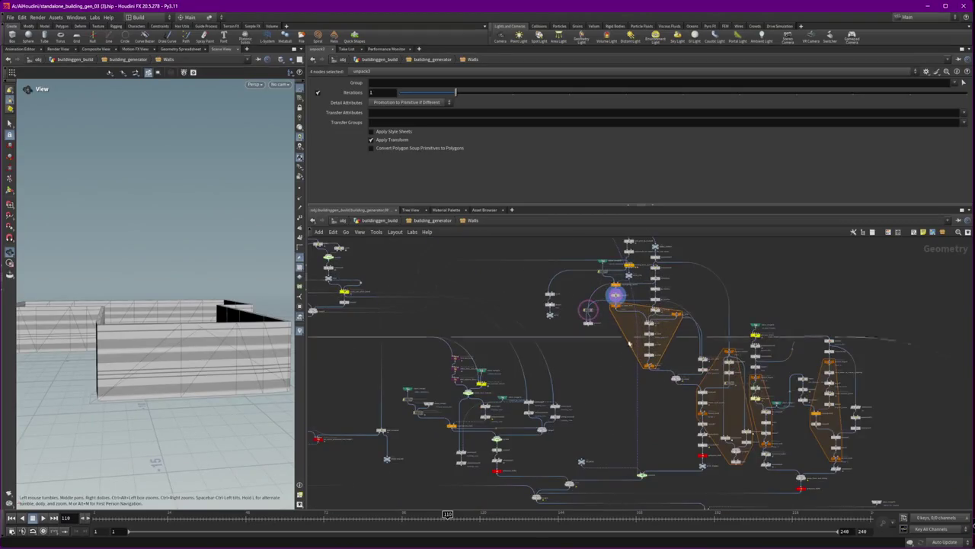
left_click(640, 475)
left_click_drag(644, 476, 690, 488)
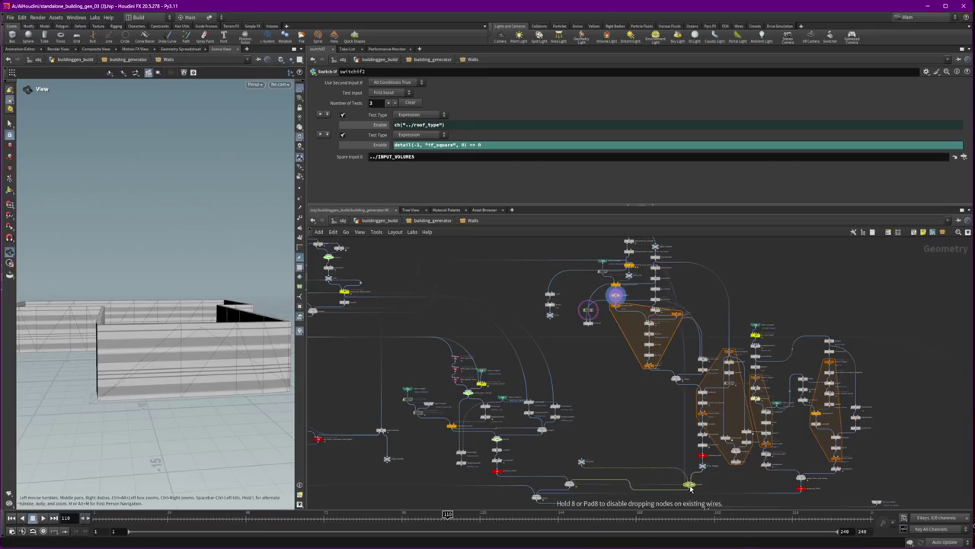
middle_click_drag(629, 463, 594, 386)
left_click_drag(780, 384, 708, 414)
left_click_drag(893, 379, 780, 397)
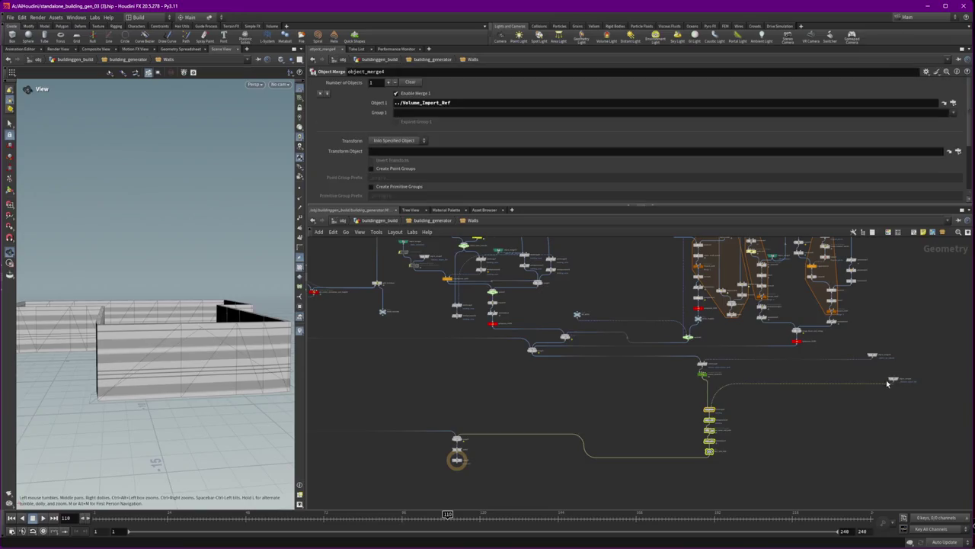
- Move eight nodes left, the merge node down-right, and raise the four-node column and teal object_merge
left_click_drag(674, 355, 766, 473)
left_click_drag(708, 361, 583, 376)
left_click_drag(457, 458, 544, 499)
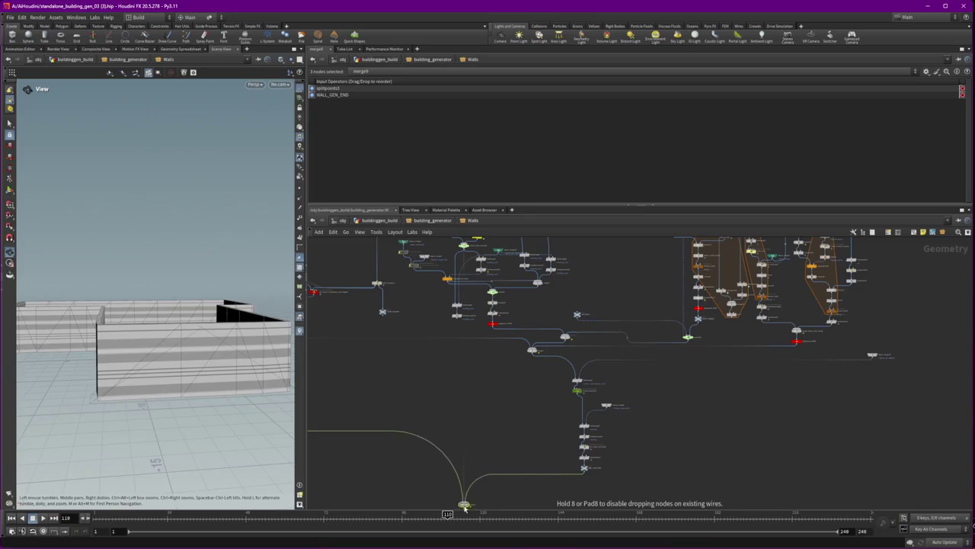
scroll(694, 417, "down", 3)
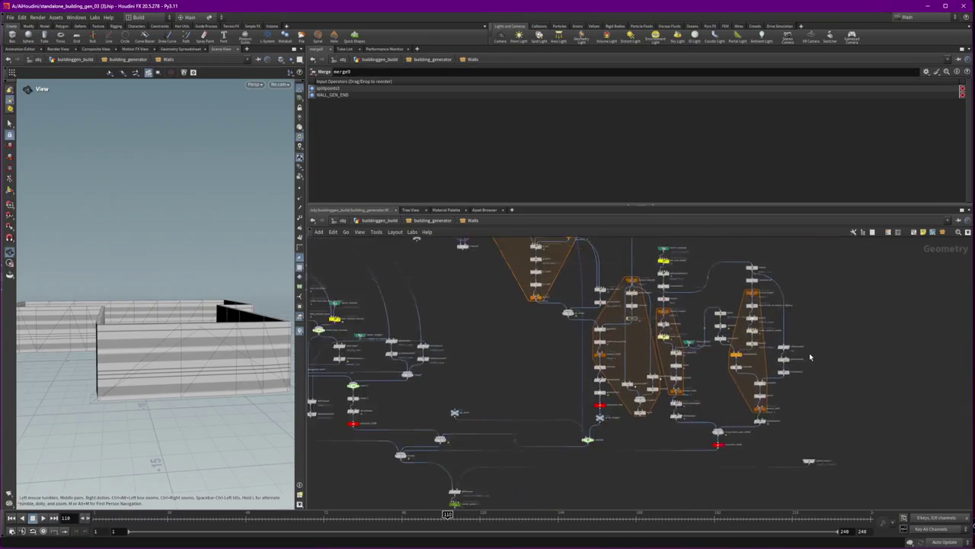
scroll(764, 406, "up", 3)
middle_click_drag(565, 304, 566, 333)
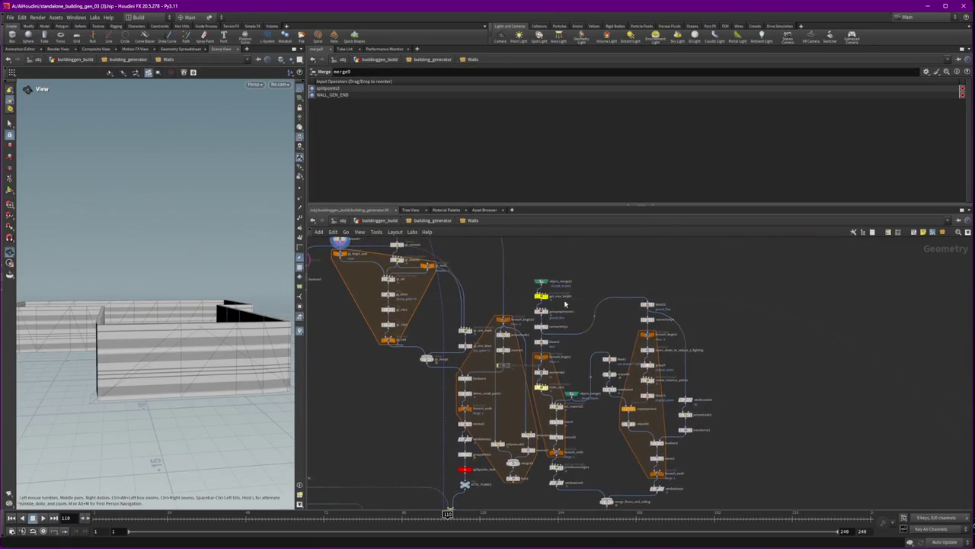
mouse_move(566, 266)
left_mouse_down()
mouse_move(523, 333)
mouse_move(593, 277)
mouse_move(600, 283)
left_mouse_up()
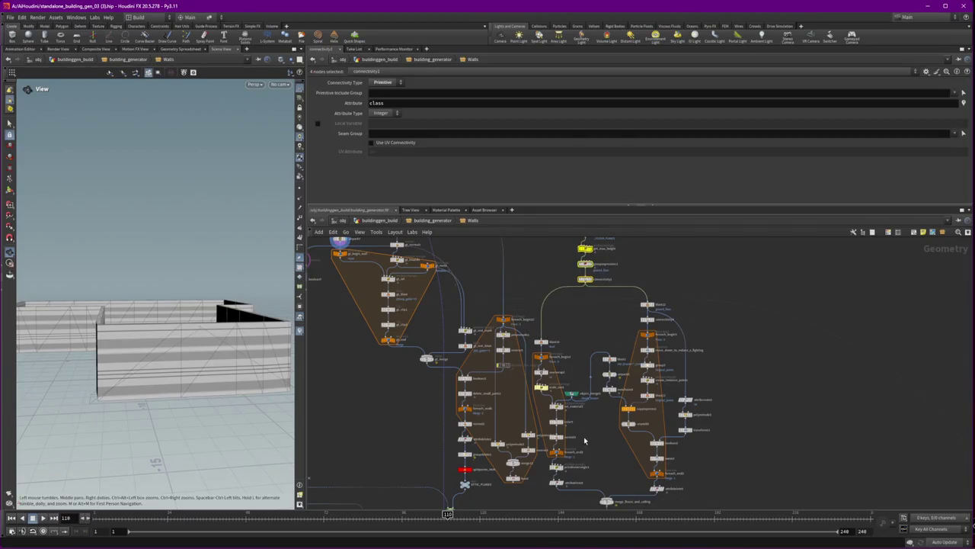
left_click_drag(573, 406, 588, 341)
scroll(599, 372, "down", 2)
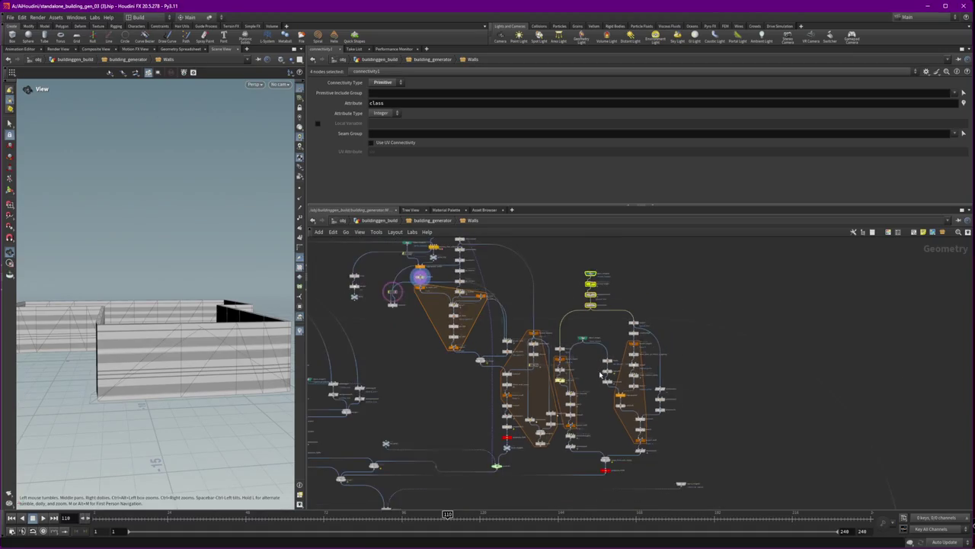
- Shift the right-hand group right, two polyextrude nodes left, and the middle group down-left
left_click(599, 371)
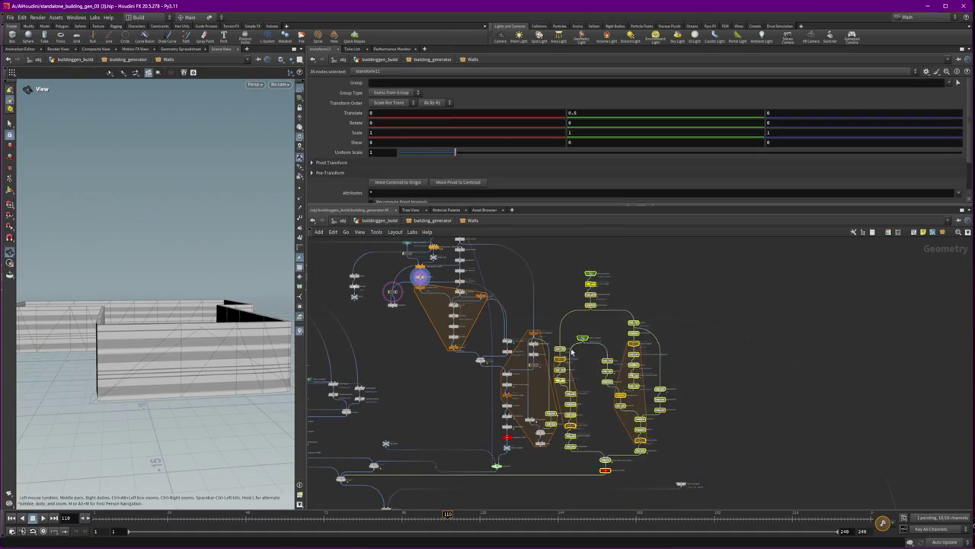
left_click_drag(562, 350, 624, 348)
mouse_move(609, 402)
left_mouse_down()
mouse_move(644, 430)
mouse_move(568, 405)
mouse_move(496, 340)
mouse_move(475, 339)
left_mouse_up()
left_click_drag(591, 479, 476, 343)
left_click_drag(557, 478, 474, 328)
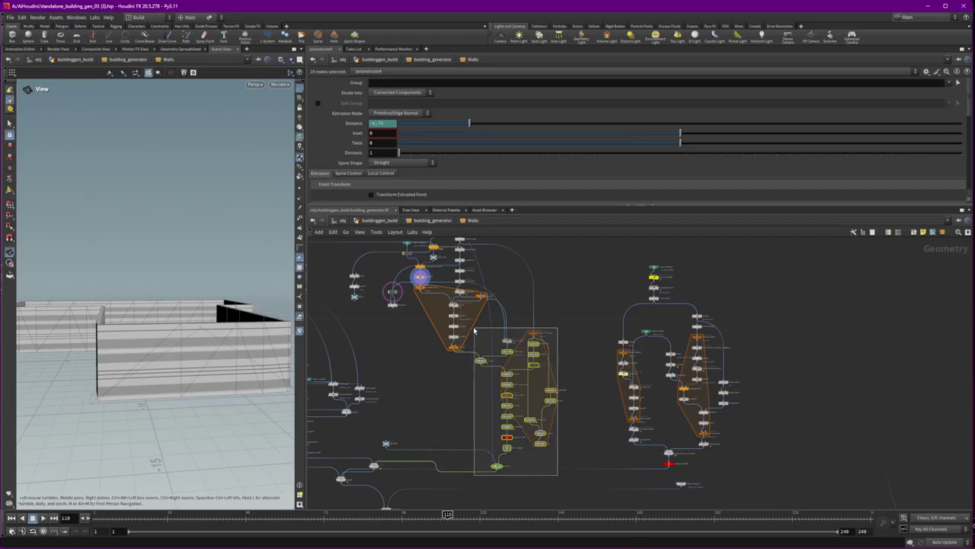
left_click_drag(536, 334, 532, 344)
middle_click_drag(553, 468, 494, 367)
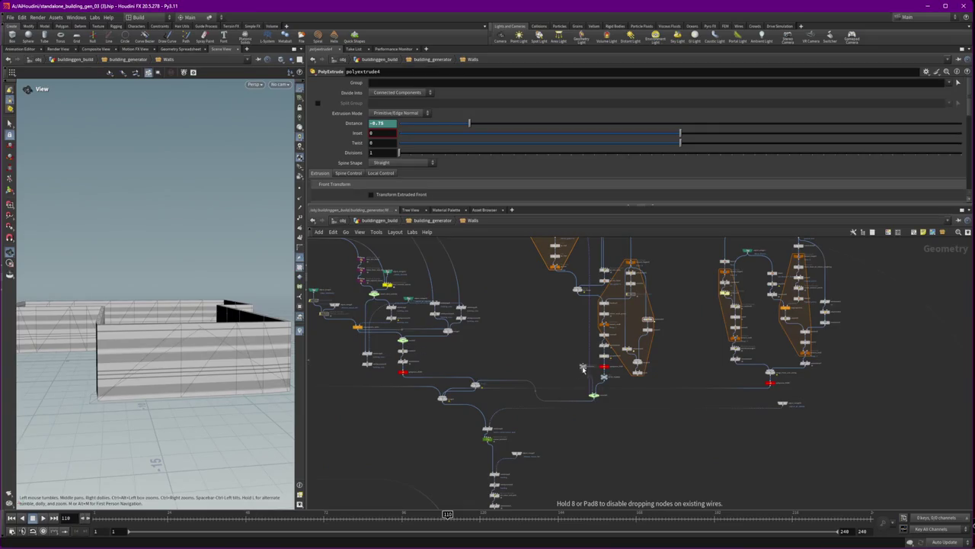
- Move the node chain ending at WALL_GEN_END down slightly
left_click_drag(588, 393, 588, 392)
scroll(579, 468, "down", 2)
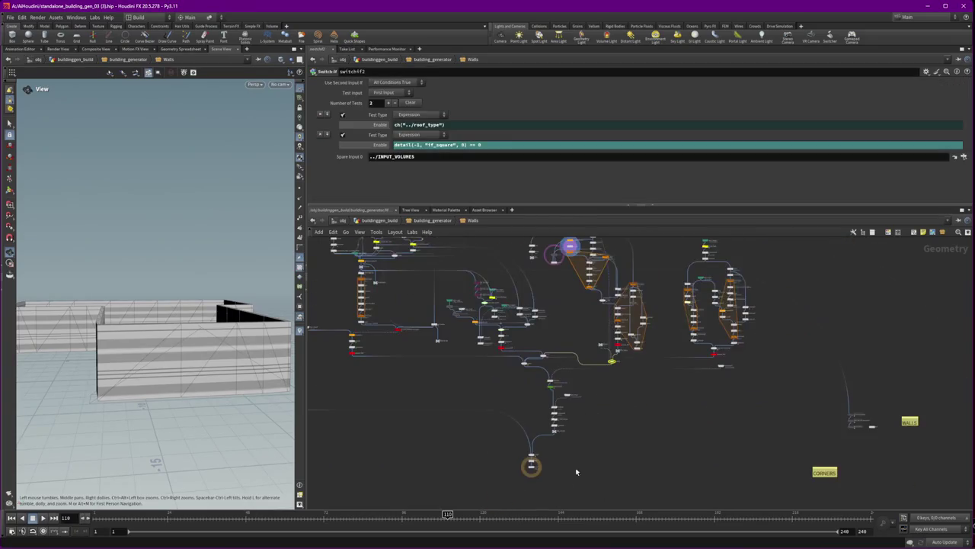
left_click_drag(514, 353, 513, 352)
left_click_drag(550, 379, 557, 402)
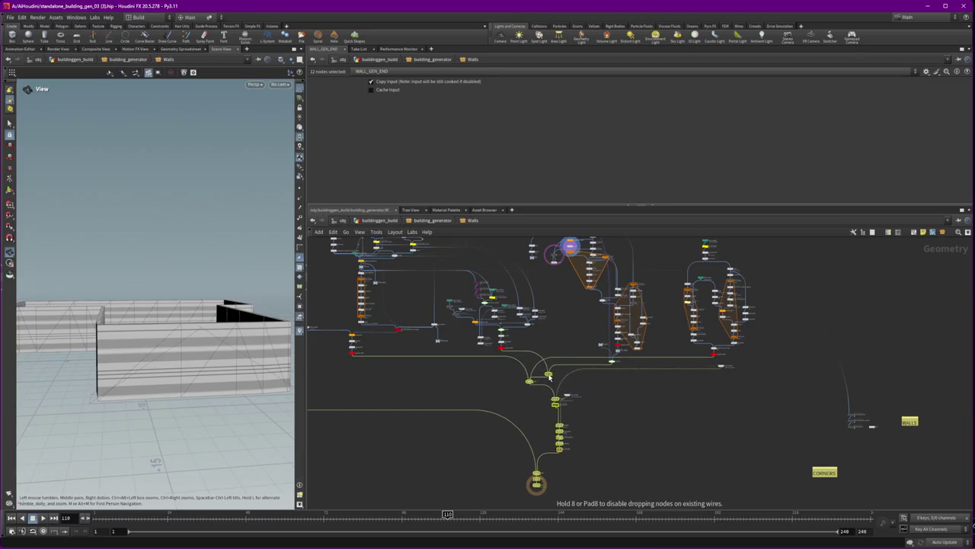
left_click(568, 398)
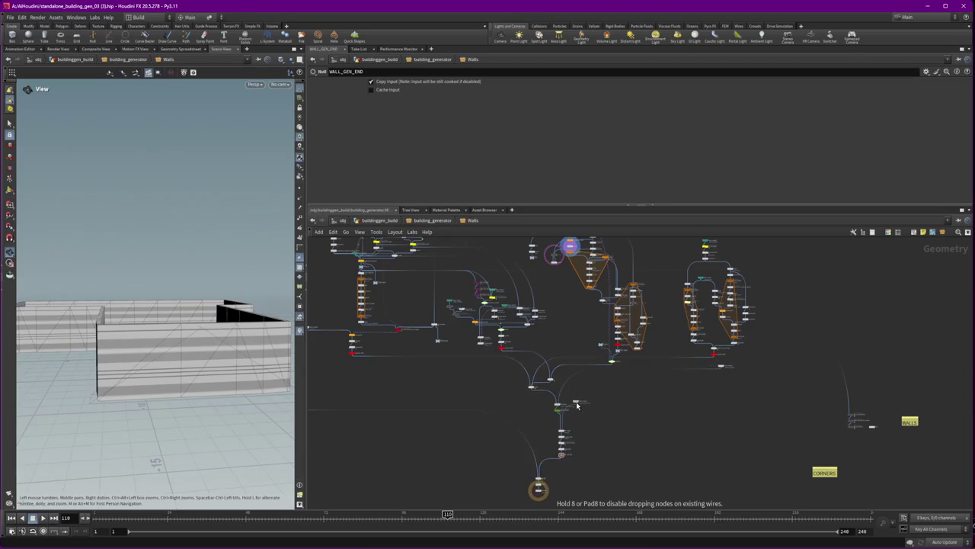
- Zoom into the gable-wall loop box and reposition gt_begin_wall and gt_meta beside gt_sel
scroll(579, 418, "up", 3)
scroll(579, 418, "up", 3)
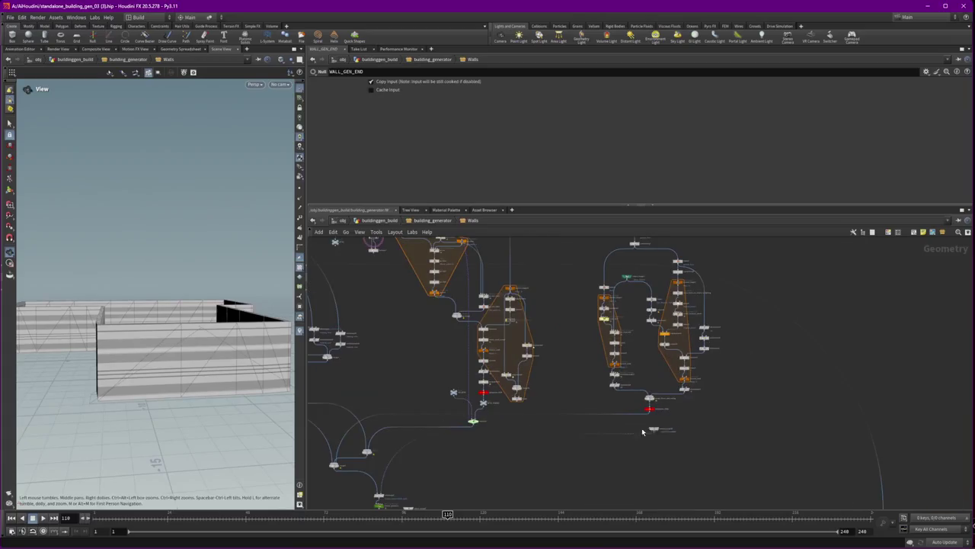
scroll(519, 402, "up", 3)
scroll(530, 388, "up", 2)
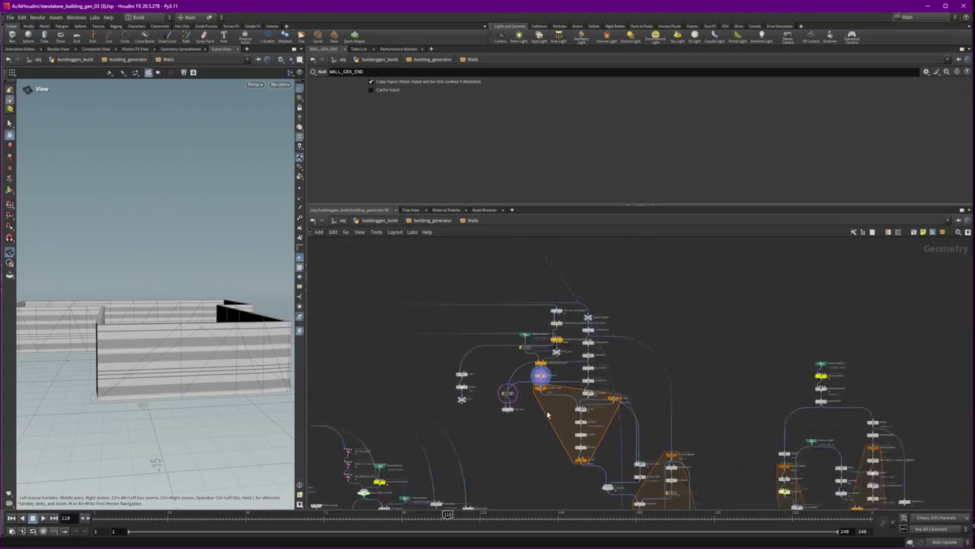
scroll(537, 375, "up", 2)
left_click_drag(537, 376, 556, 385)
left_click_drag(662, 392, 646, 406)
scroll(594, 410, "up", 3)
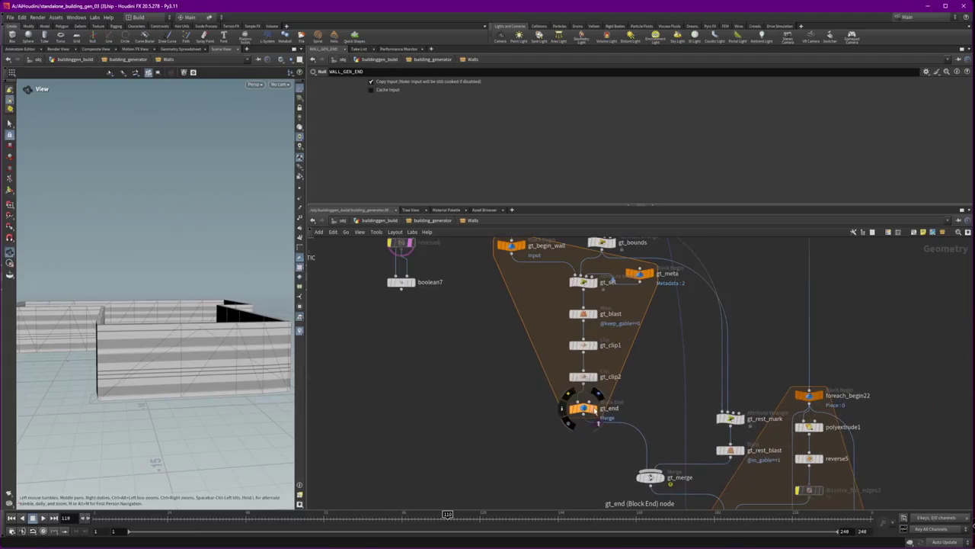
- Display gt_end's loop result, orbit to the gable walls, and review gt_sel's VEX code
left_click(594, 410)
left_click(583, 409)
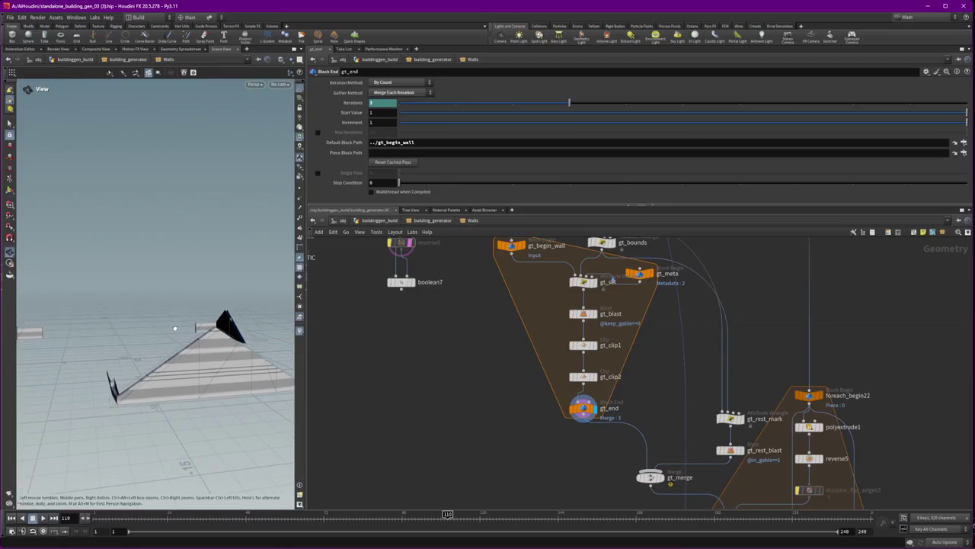
middle_click_drag(510, 377, 488, 341)
mouse_move(153, 343)
left_mouse_down()
mouse_move(114, 317)
mouse_move(182, 336)
mouse_move(84, 343)
left_mouse_up()
scroll(589, 373, "up", 2)
scroll(588, 373, "up", 2)
scroll(589, 373, "up", 1)
left_click(560, 344)
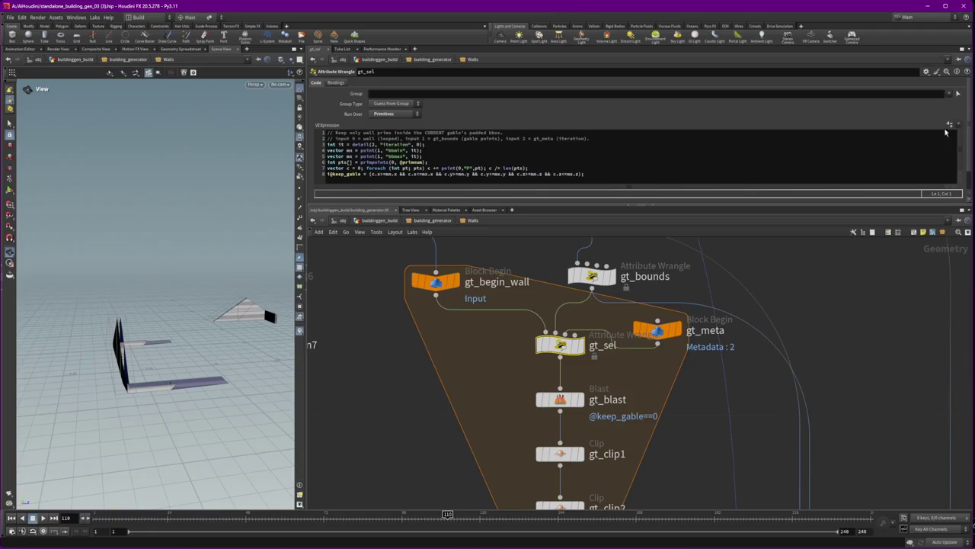
left_click_drag(862, 206, 862, 229)
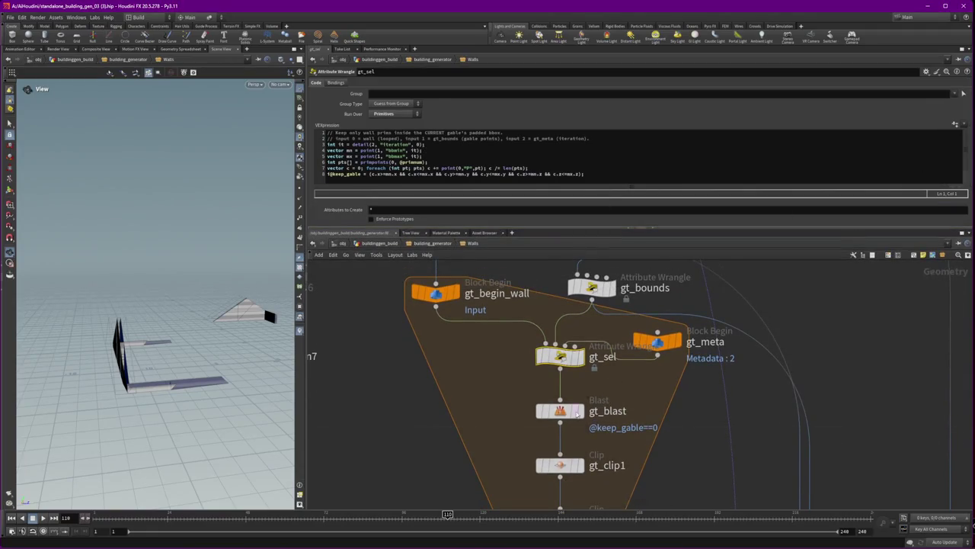
- Compare gt_clip1, gt_end and gt_clip2 outputs, ending on gt_clip2's triangular gable wall
left_click(581, 465)
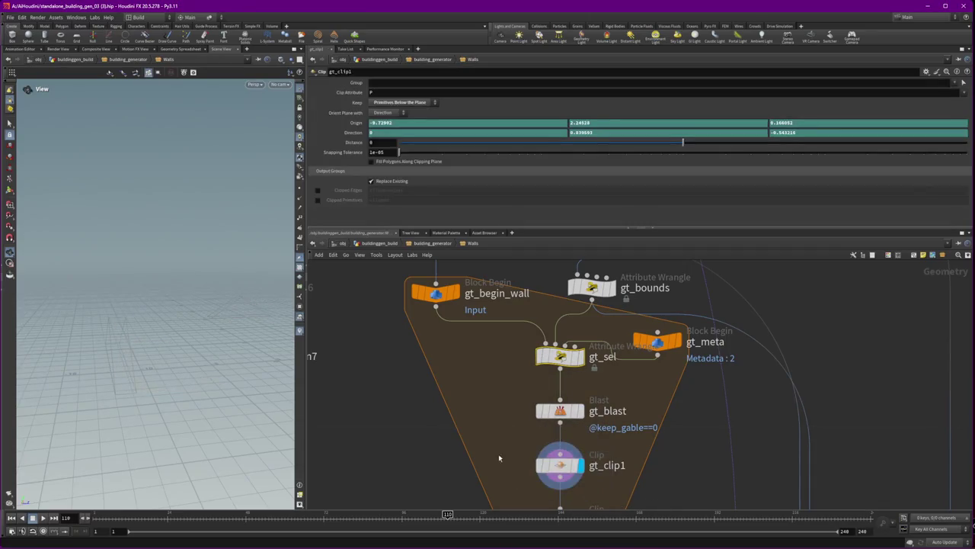
middle_click_drag(648, 479, 630, 366)
left_click(562, 463)
left_click(543, 406)
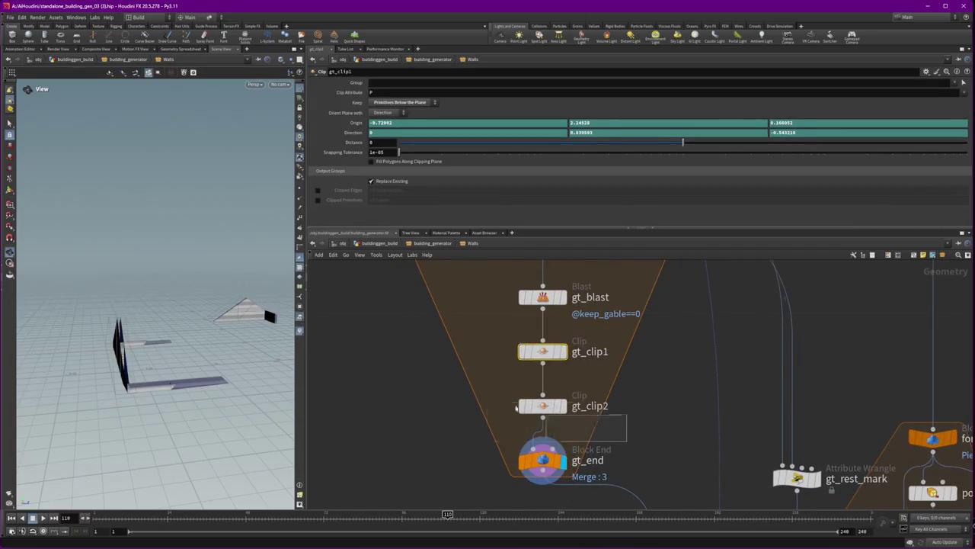
left_click(564, 351)
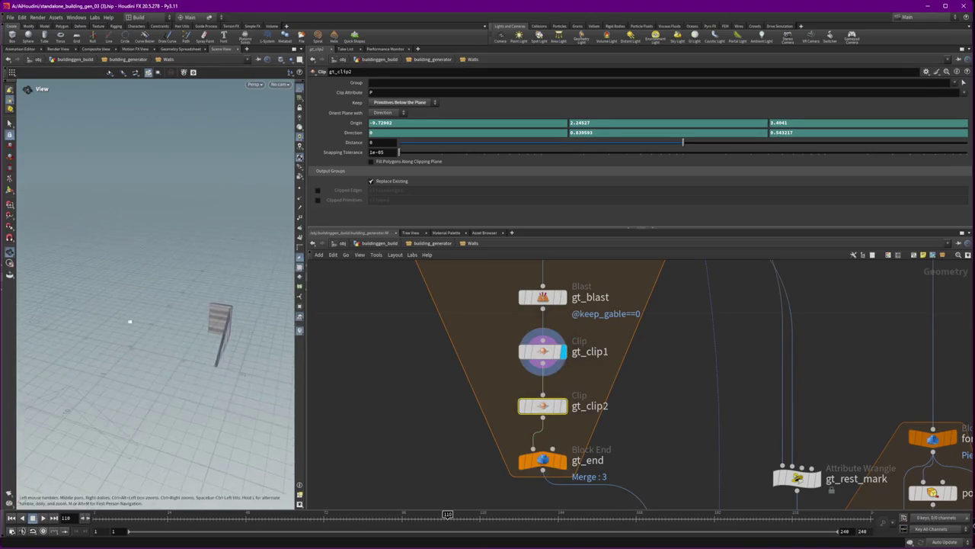
mouse_move(102, 326)
left_mouse_down()
mouse_move(101, 312)
mouse_move(293, 319)
left_mouse_up()
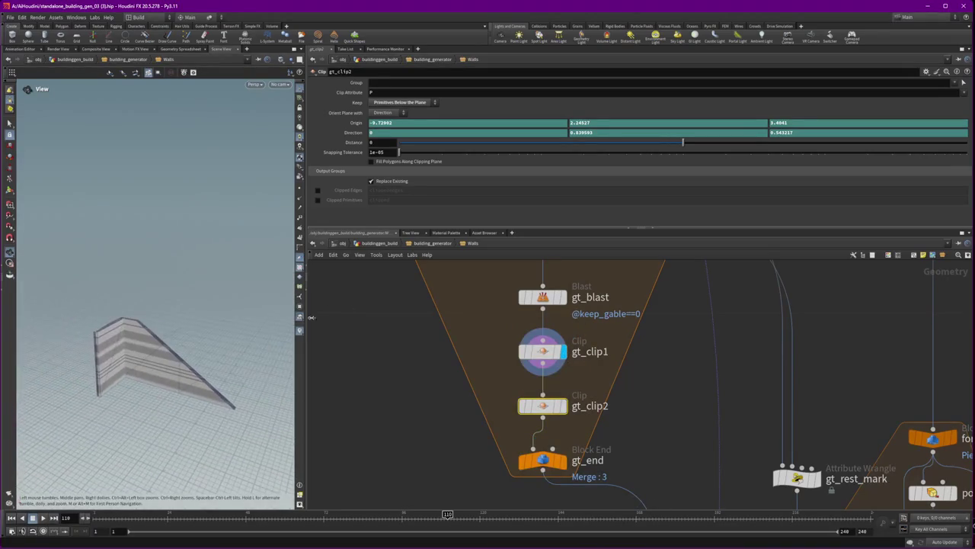
left_click(564, 406)
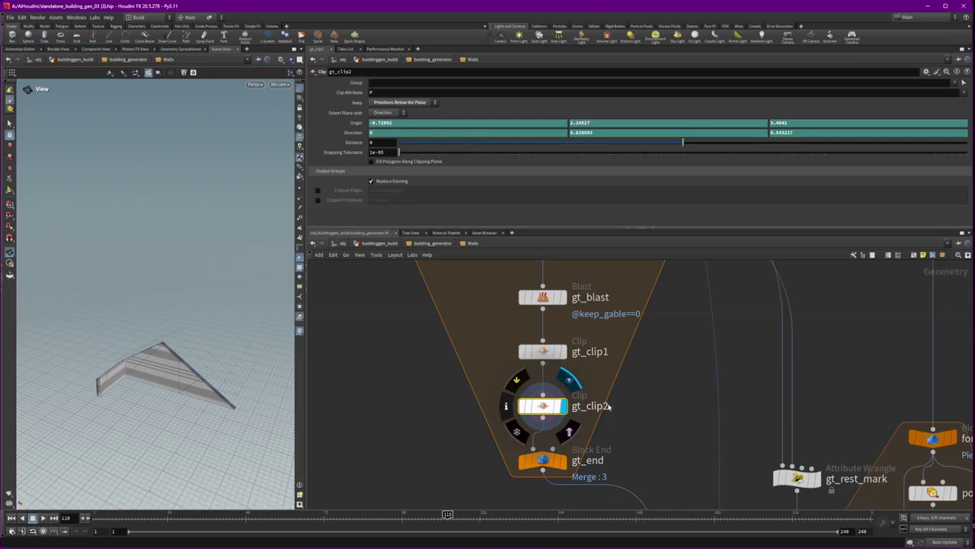
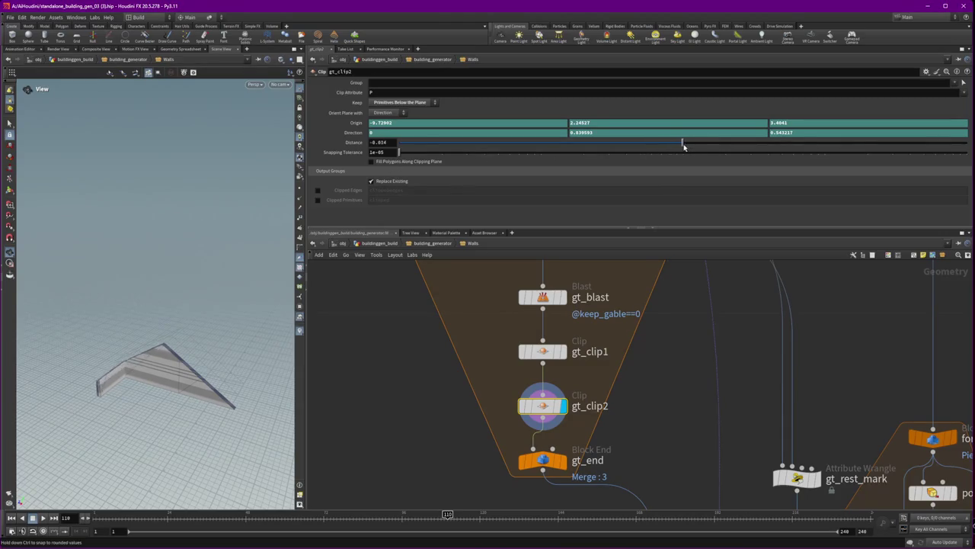
- Orbit around the clipped gable piece, then return to building_generator and frame the house
mouse_move(157, 374)
left_mouse_down()
mouse_move(103, 312)
mouse_move(157, 280)
mouse_move(211, 277)
left_mouse_up()
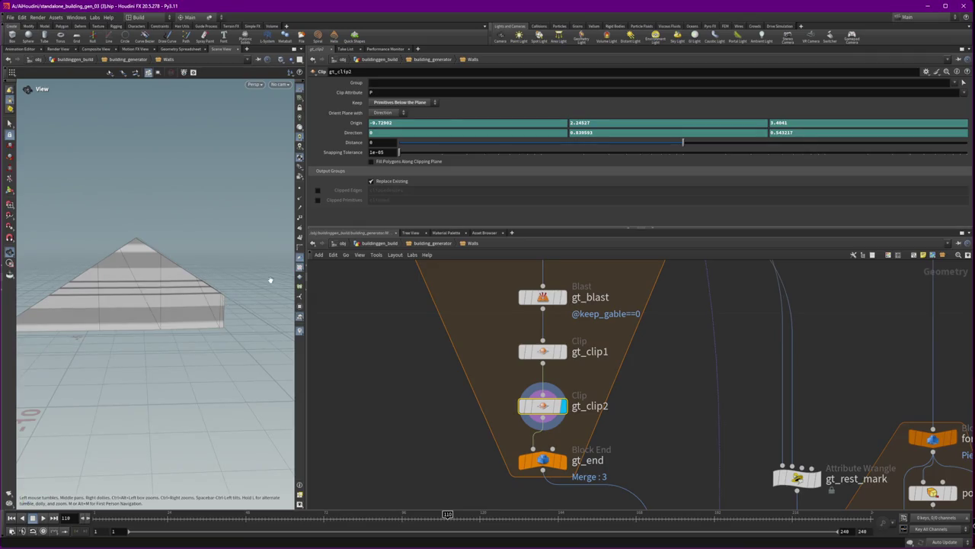
left_click_drag(270, 280, 239, 274)
left_click(415, 244)
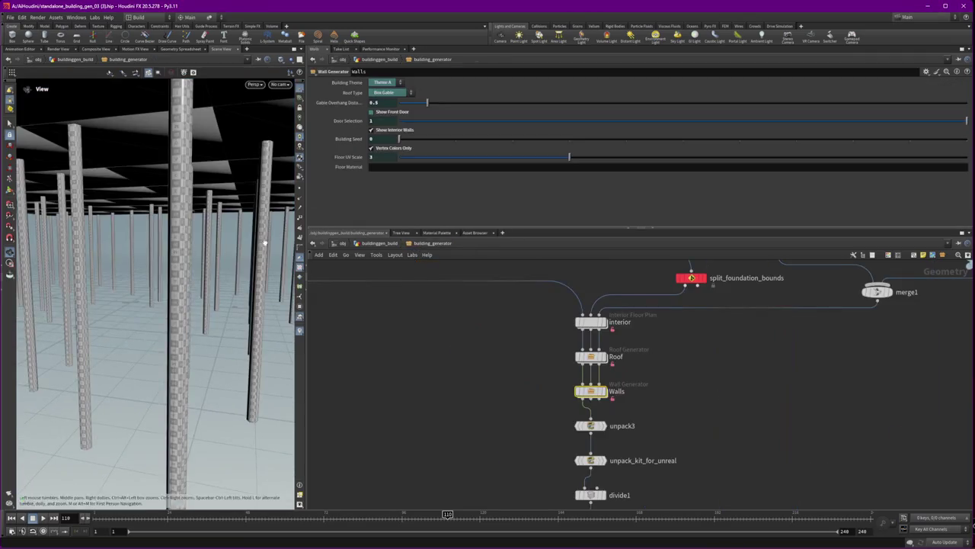
key("h")
left_click_drag(265, 242, 219, 250)
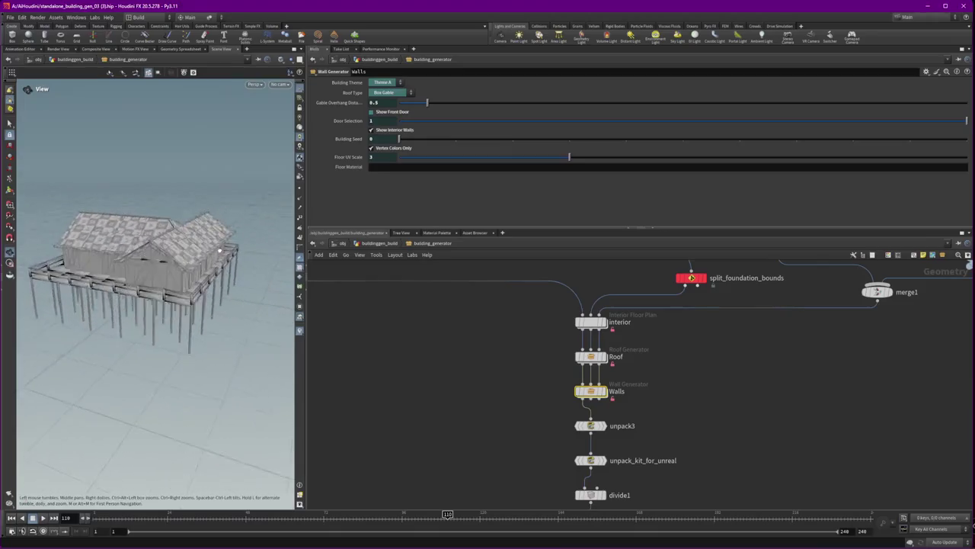
- Dive into the Walls network and set the display flag on gt_merge
double_click(590, 391)
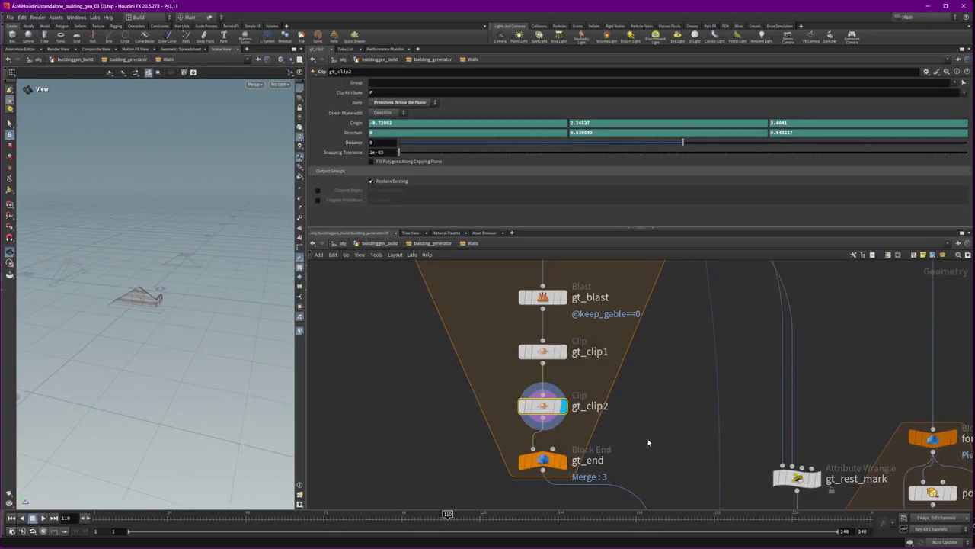
middle_click_drag(648, 443, 668, 360)
left_click(661, 394)
scroll(655, 400, "down", 4)
mouse_move(654, 402)
middle_mouse_down()
mouse_move(604, 326)
mouse_move(550, 329)
middle_mouse_up()
scroll(579, 396, "up", 5)
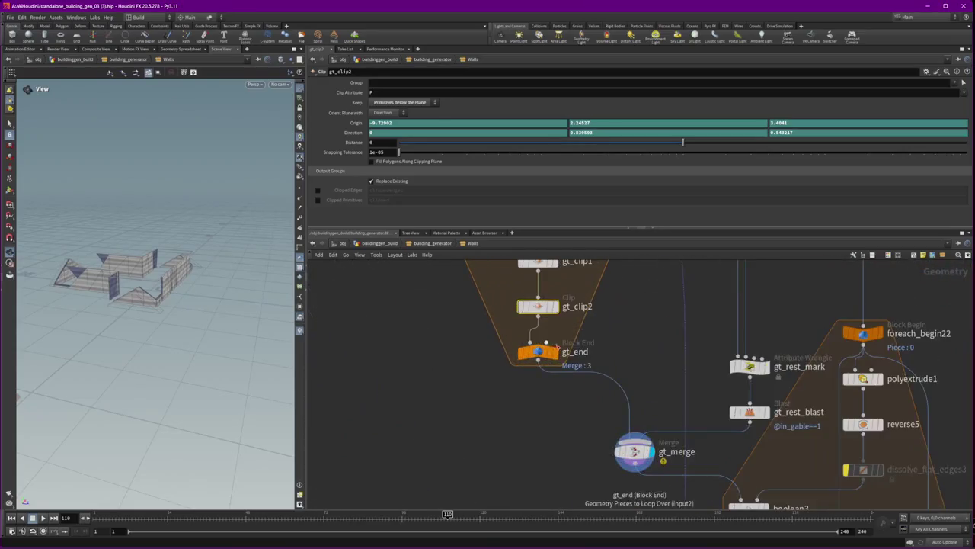
- Inspect gt_end and gt_rest_mark, then display the boolean3 result
left_click(562, 330)
left_click(538, 352)
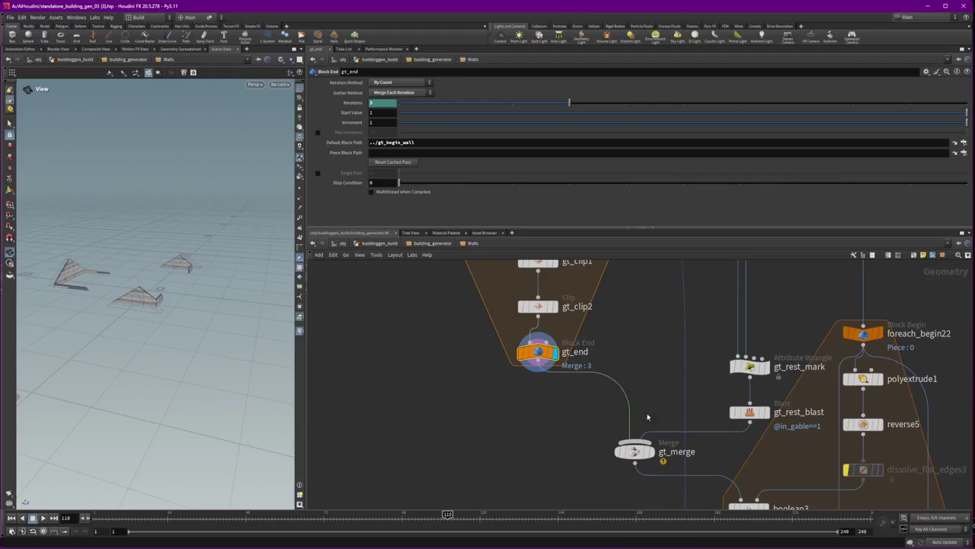
middle_click_drag(641, 420, 573, 420)
left_click(682, 365)
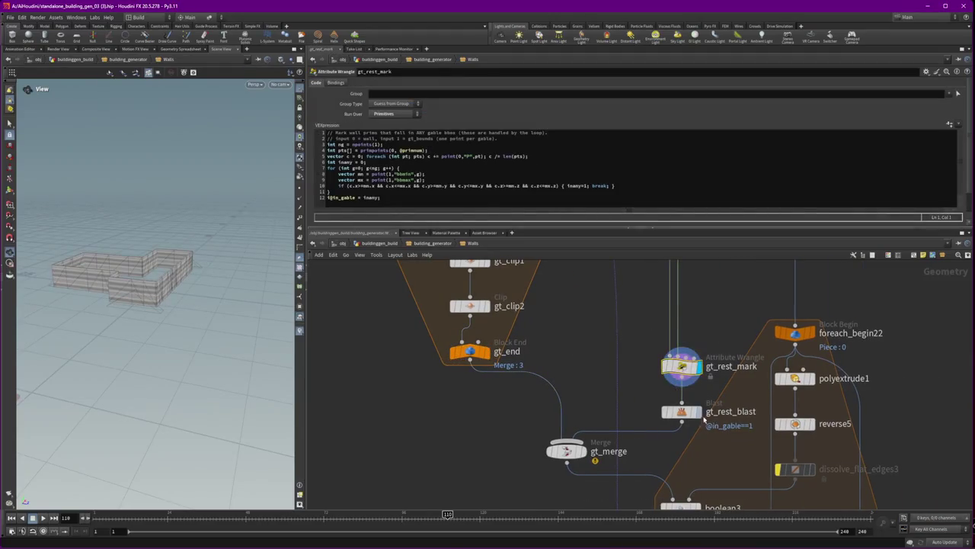
middle_click_drag(472, 361, 466, 327)
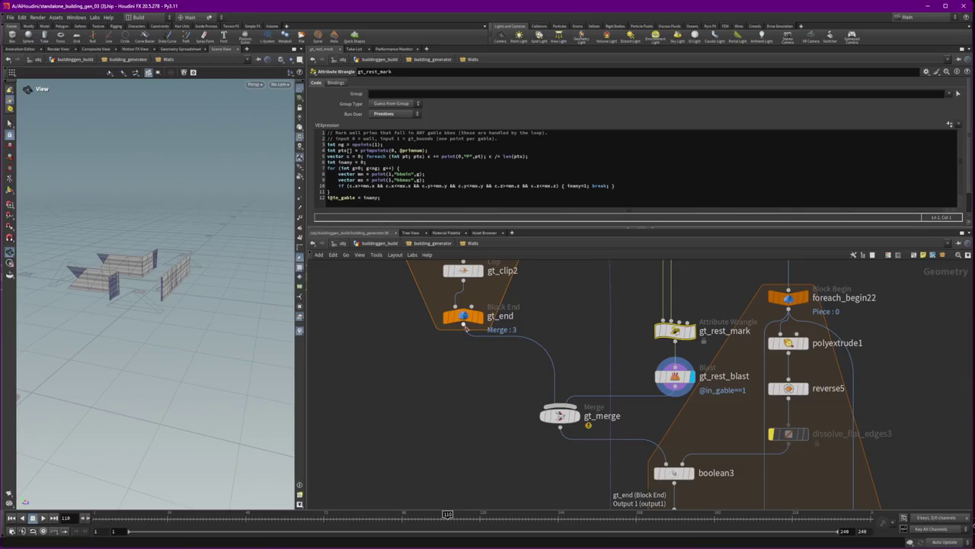
scroll(467, 335, "down", 3)
left_click(580, 406)
left_click_drag(600, 423, 543, 390)
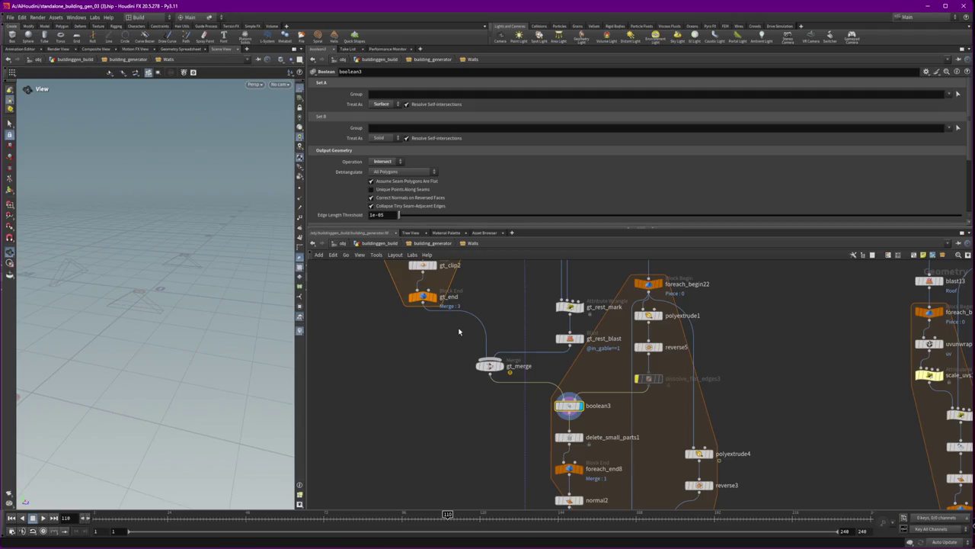
- Delete splitpoints_HUR and wire groupdelete1 straight into ATTIC_PLANES
left_click(482, 322)
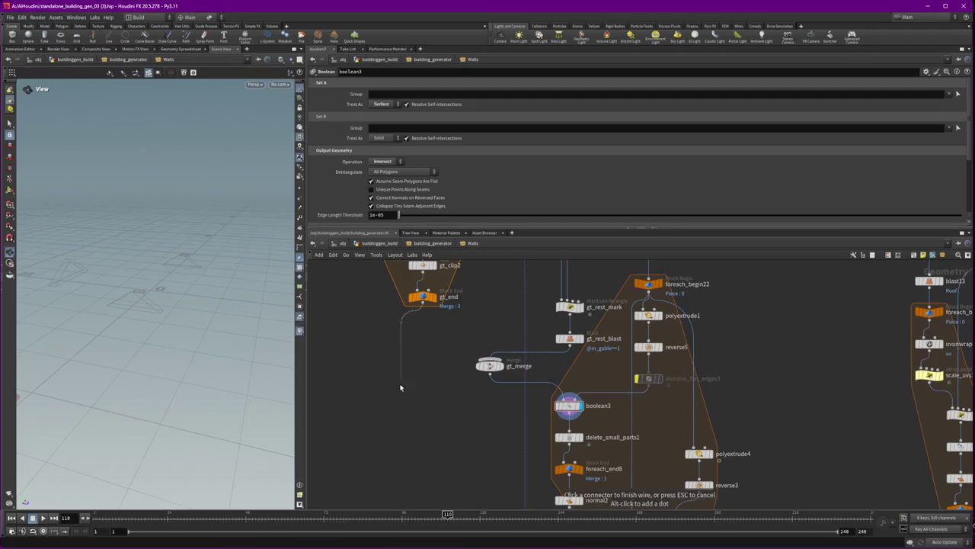
middle_click_drag(409, 427, 394, 289)
middle_click_drag(554, 467, 530, 413)
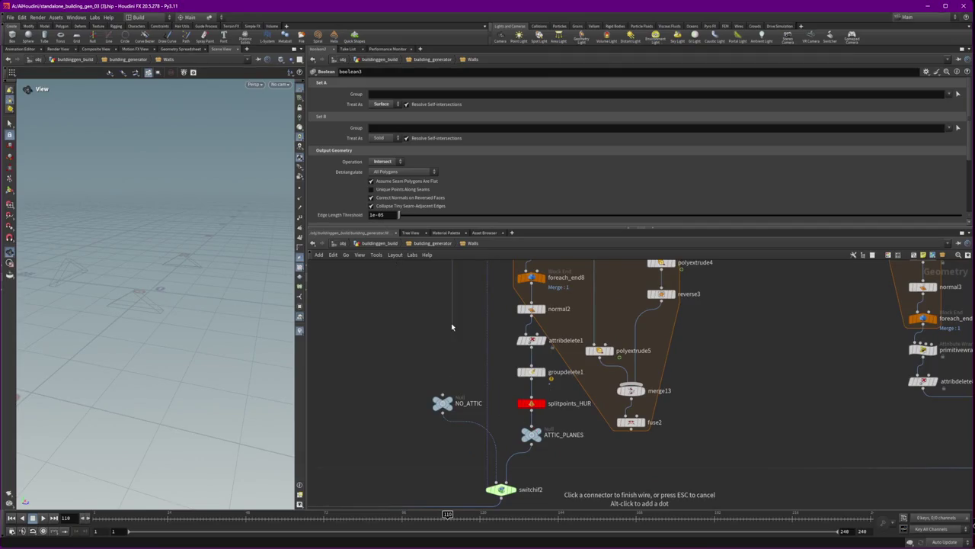
left_click(562, 411)
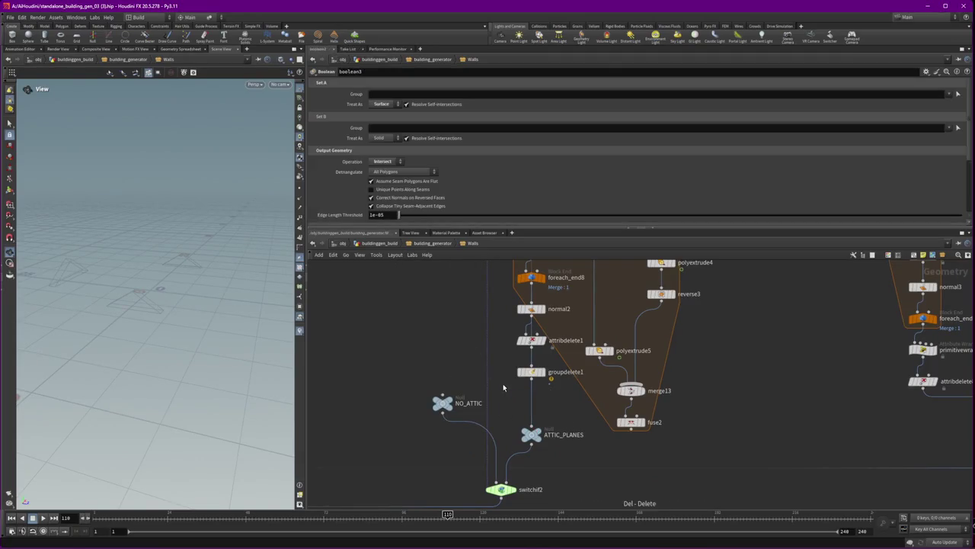
key("Delete")
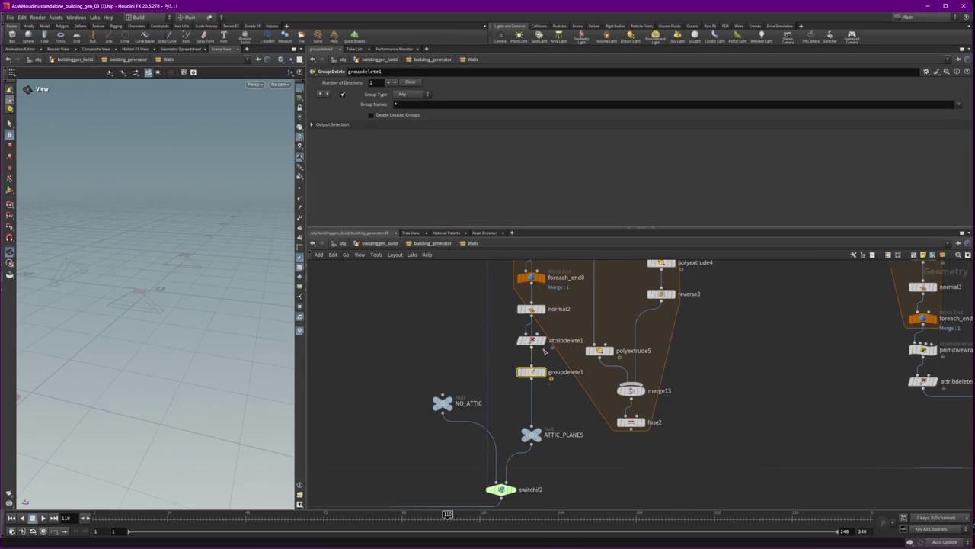
scroll(499, 373, "down", 1)
left_click_drag(533, 363, 530, 360)
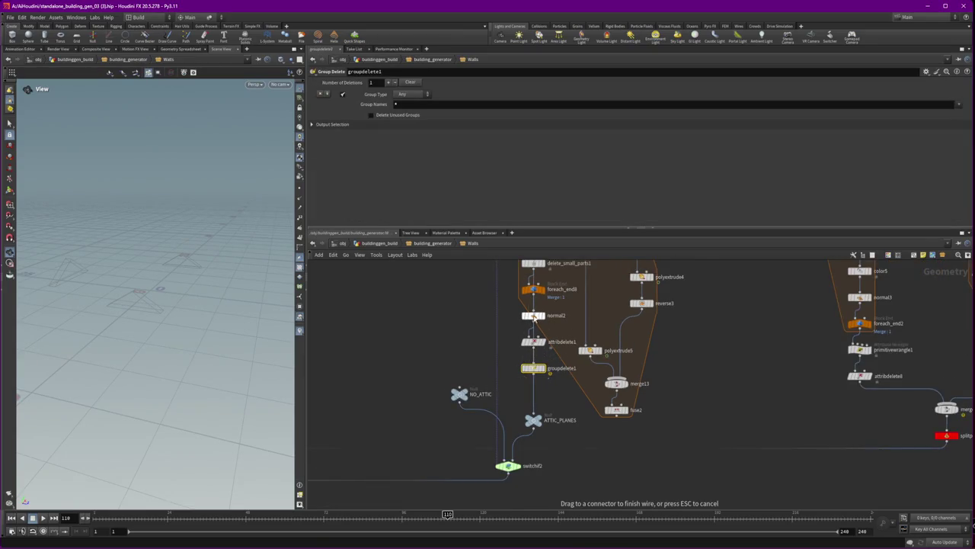
- Line up normal2, groupdelete1 and attribdelete1, then select switchif2
left_click_drag(534, 313, 509, 316)
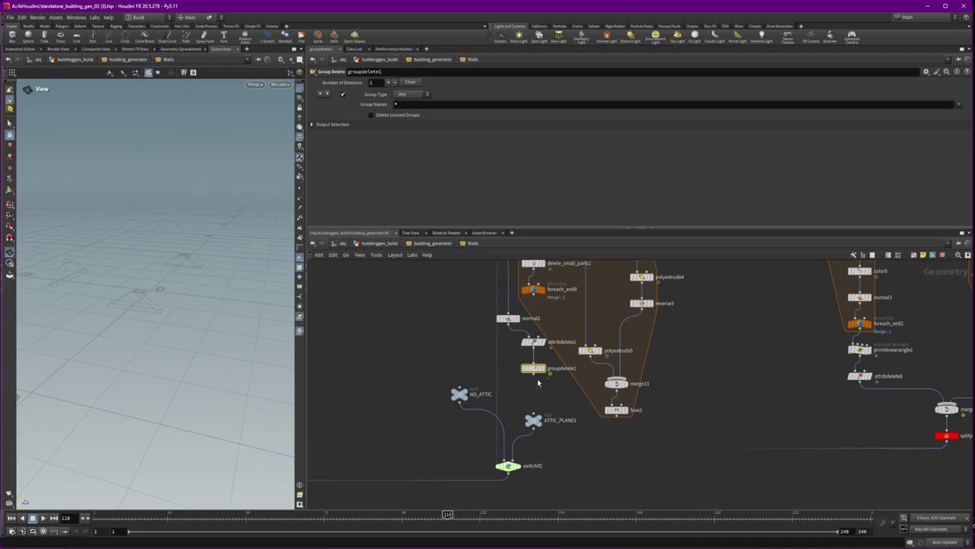
mouse_move(526, 369)
left_mouse_down()
mouse_move(515, 370)
mouse_move(519, 350)
left_mouse_up()
left_click_drag(549, 308, 499, 378)
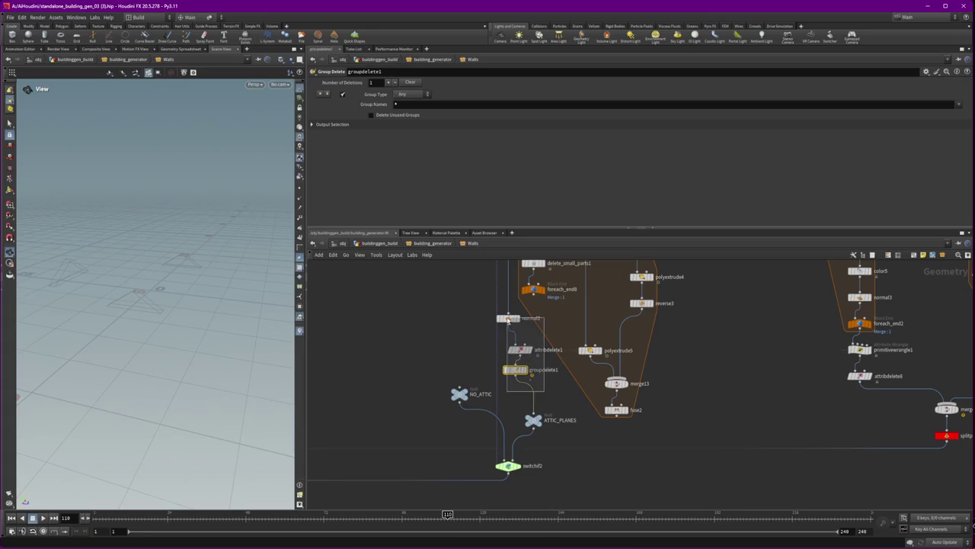
left_click(518, 466)
left_click(509, 466)
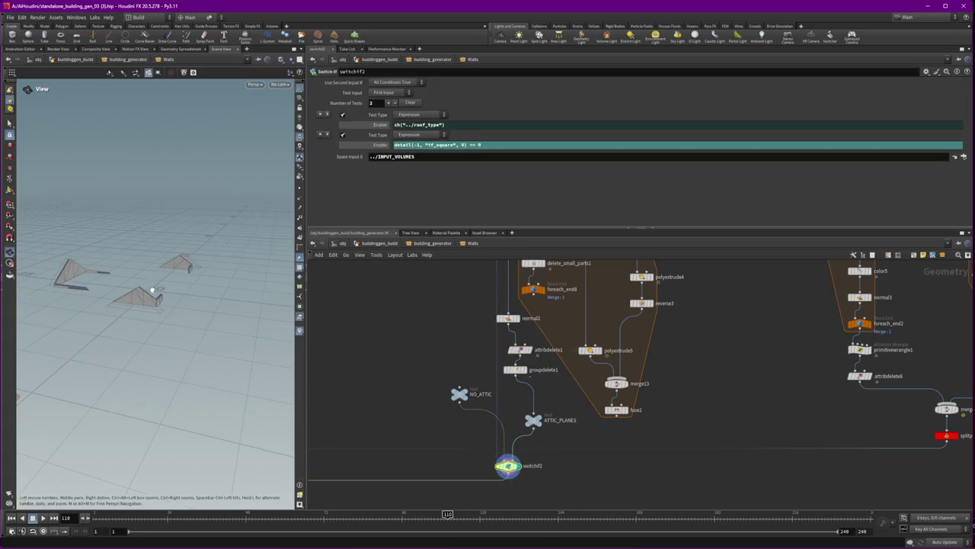
- Go up to building_generator, orbit to a close-up of the gable roof and frame the graph
key("u")
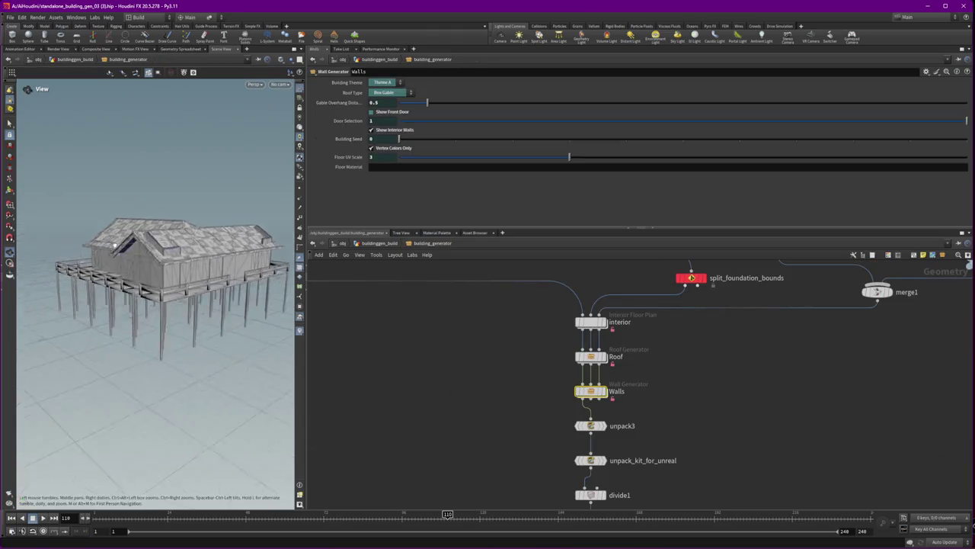
scroll(280, 238, "up", 5)
left_click_drag(281, 238, 212, 210)
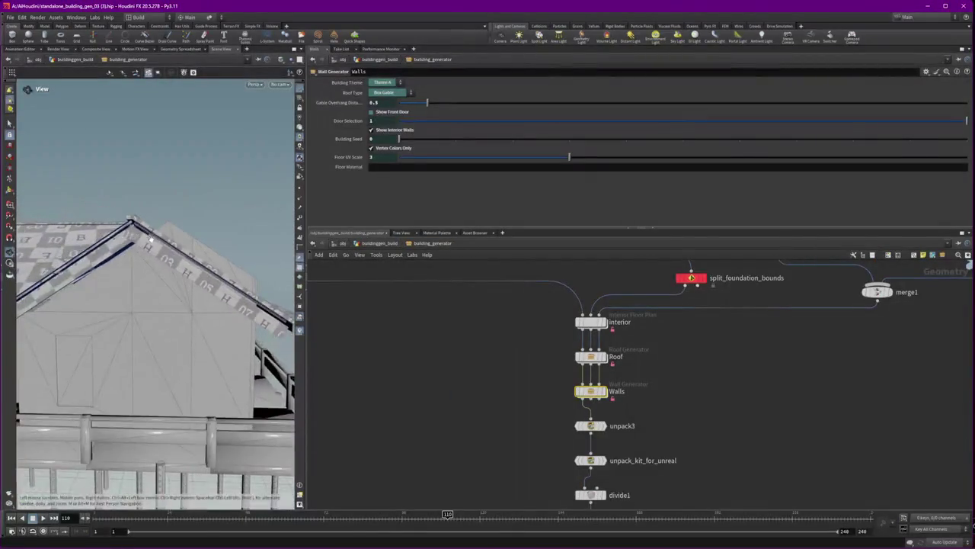
key("h")
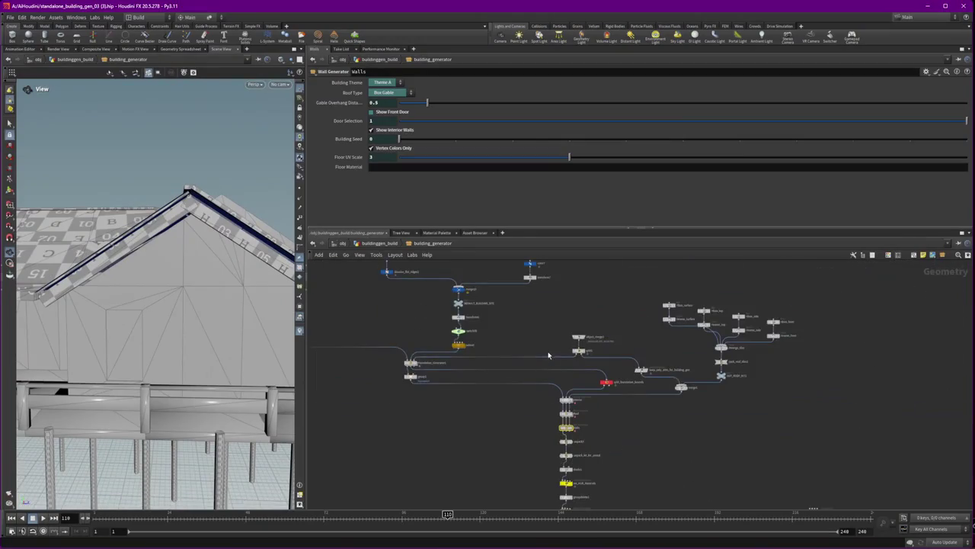
scroll(466, 389, "up", 5)
- Dive into Walls and display the merge node's fuller building output
double_click(491, 365)
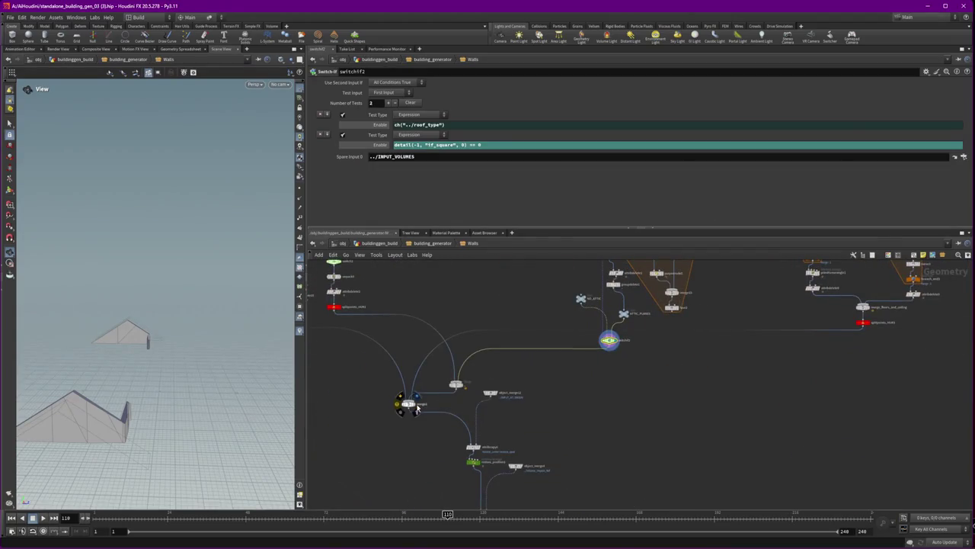
left_click(417, 406)
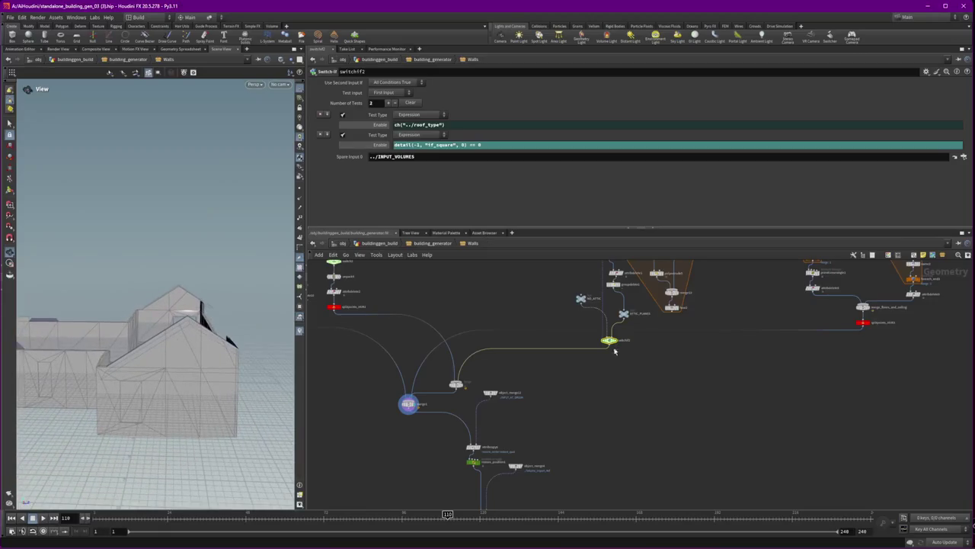
scroll(587, 335, "down", 3)
scroll(440, 396, "up", 2)
scroll(440, 396, "up", 2)
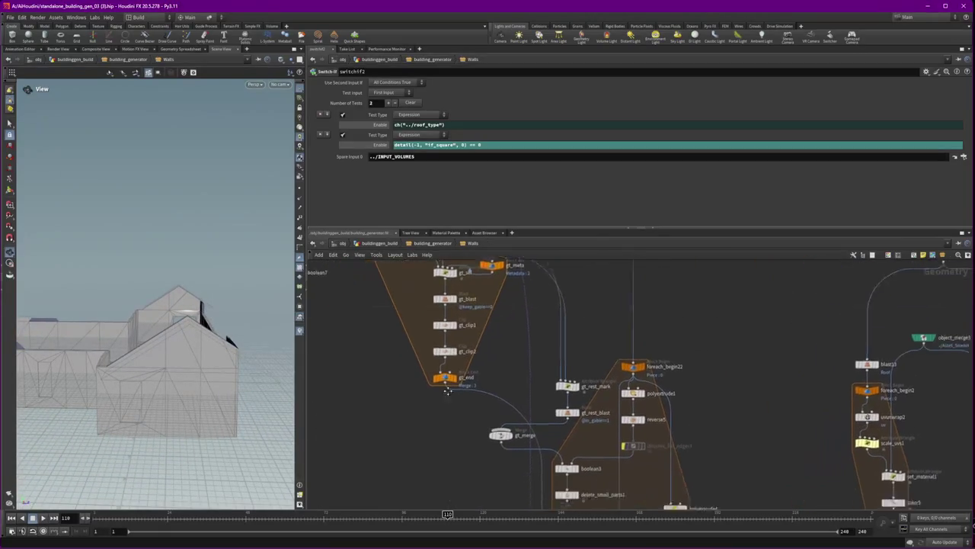
middle_click_drag(440, 396, 465, 351)
- Display gt_rest_mark, then delete the orange foreach loop block with its nodes
left_click_drag(638, 378, 638, 379)
scroll(636, 400, "down", 3)
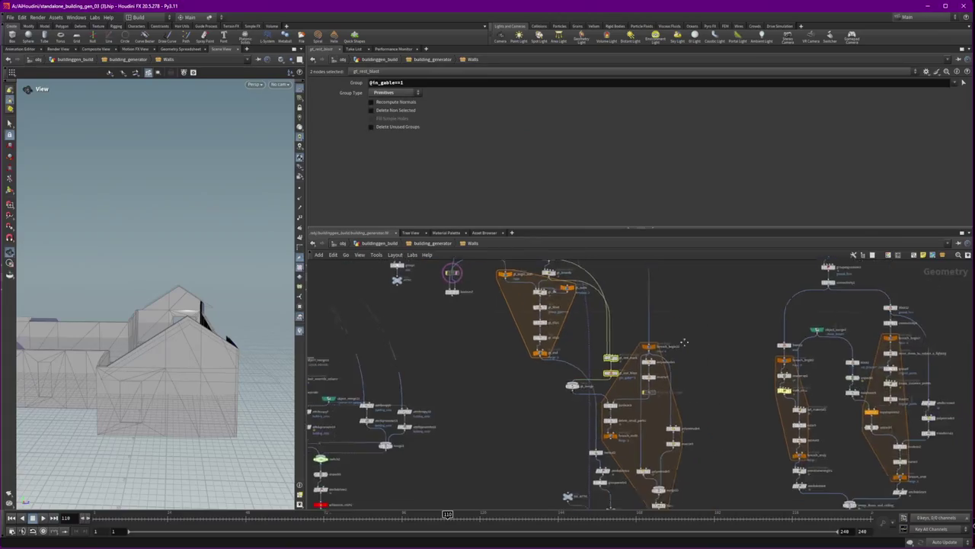
scroll(648, 422, "down", 1)
scroll(540, 330, "up", 2)
scroll(549, 324, "up", 2)
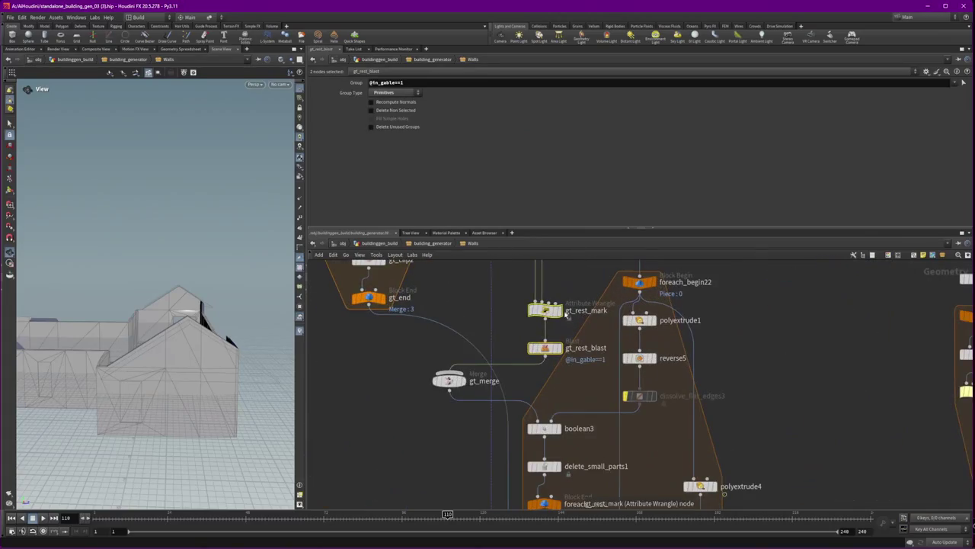
left_click(564, 292)
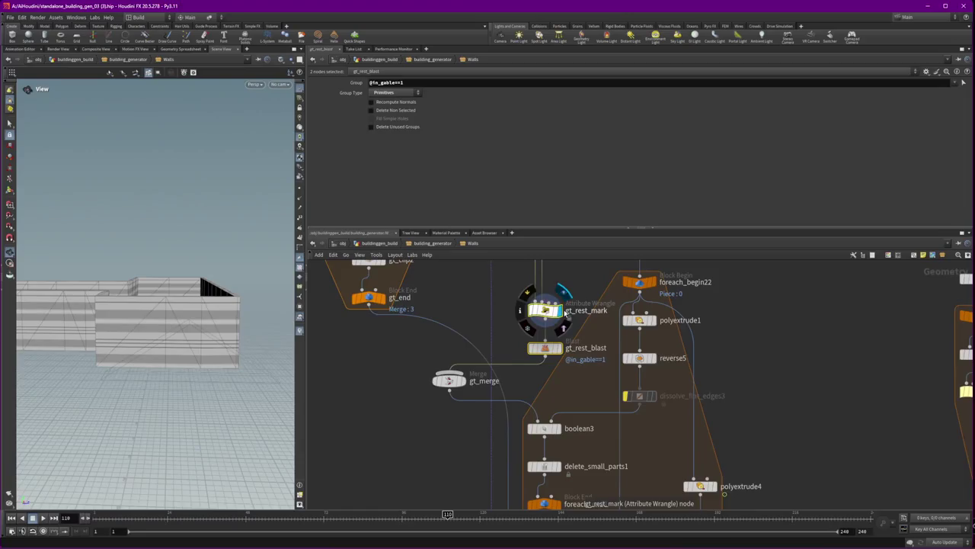
scroll(565, 312, "down", 2)
scroll(609, 320, "down", 2)
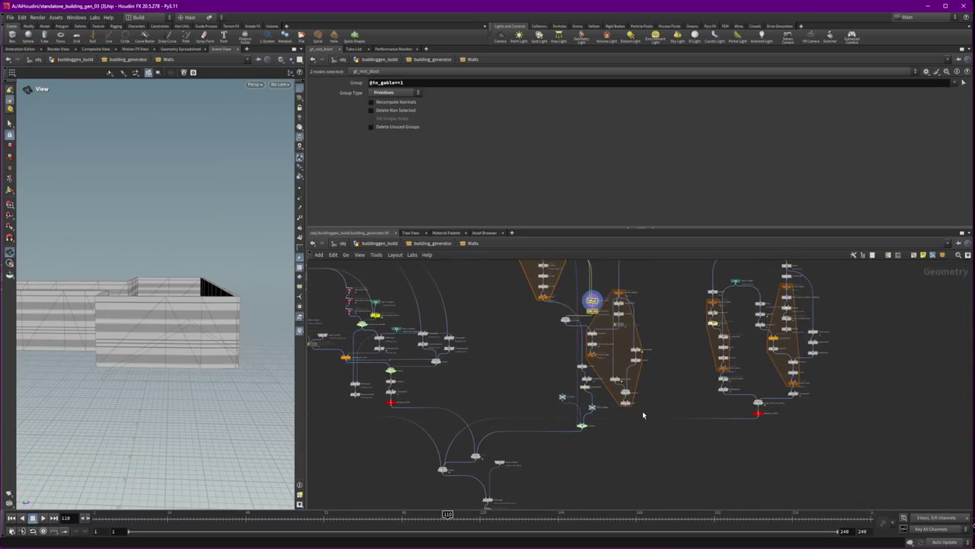
left_click(606, 295)
key("Delete")
key("Delete")
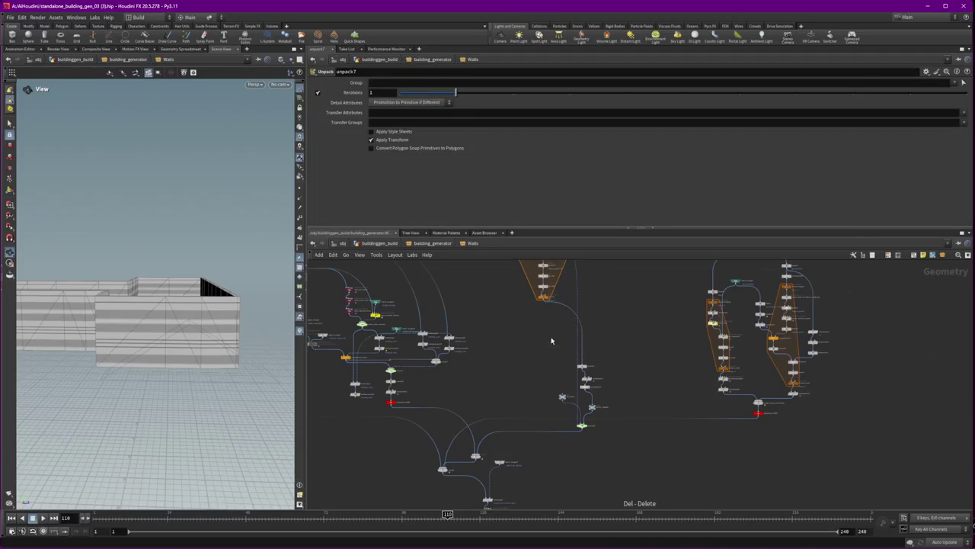
left_click_drag(607, 441, 555, 362)
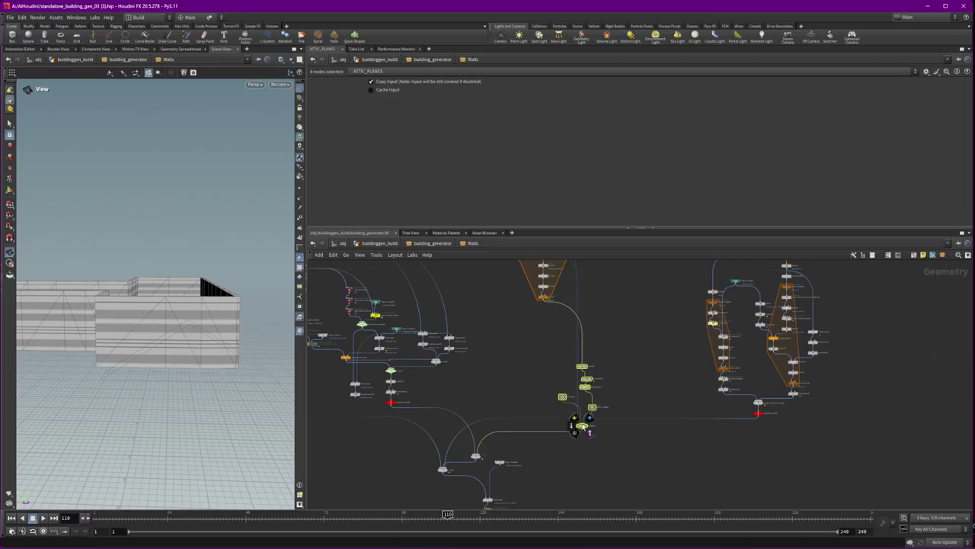
- Move the six attic-chain nodes up-left, undo a stray connection and delete reverse6
left_click_drag(587, 431, 520, 382)
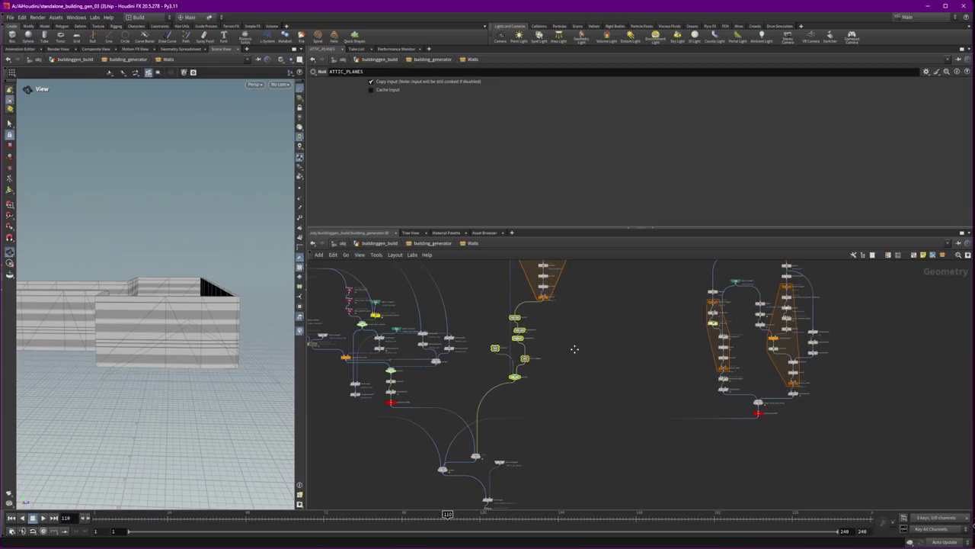
scroll(574, 348, "down", 1)
middle_click_drag(573, 348, 621, 401)
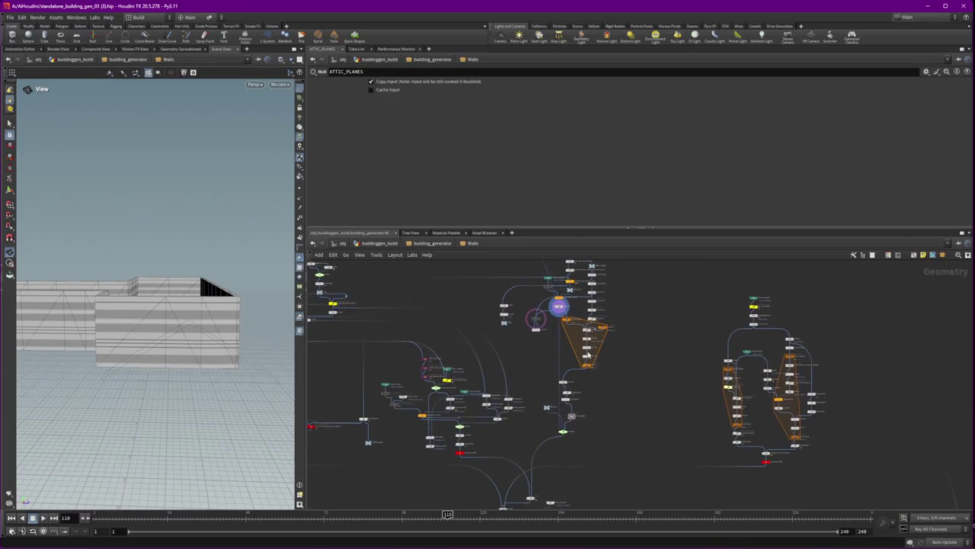
scroll(535, 340, "up", 2)
mouse_move(551, 436)
left_mouse_down()
mouse_move(525, 378)
mouse_move(661, 375)
mouse_move(663, 386)
left_mouse_up()
key("Escape")
key("ctrl+z")
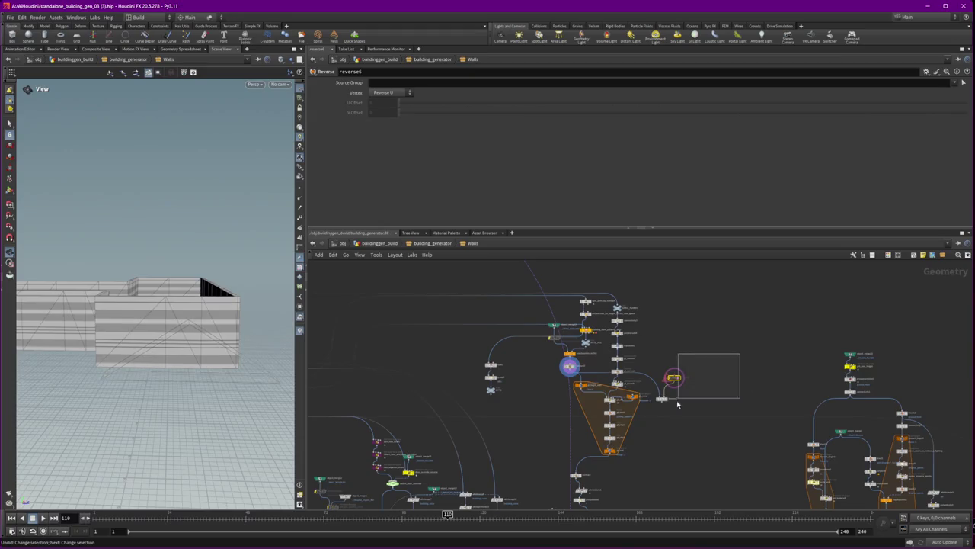
key("Delete")
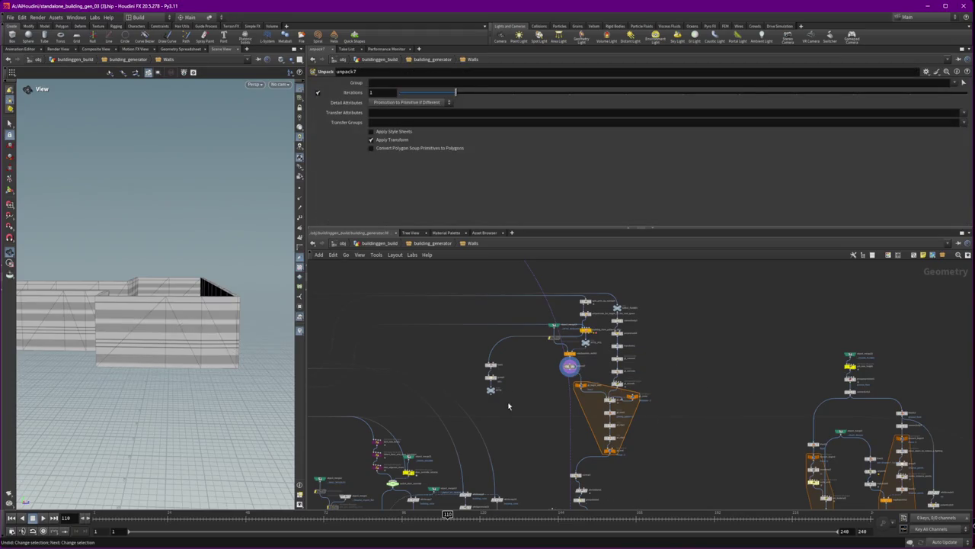
- Inspect fuse1 and ATTIC, display ATTIC_PLANES, and bring up gt_clip2's clip settings
scroll(513, 400, "up", 4)
left_click(454, 313)
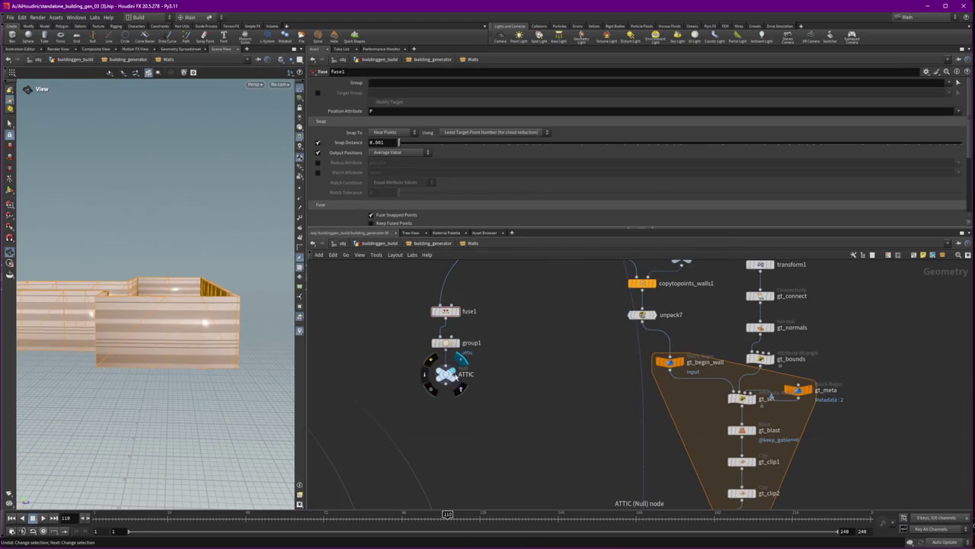
left_click(447, 373)
scroll(529, 396, "down", 5)
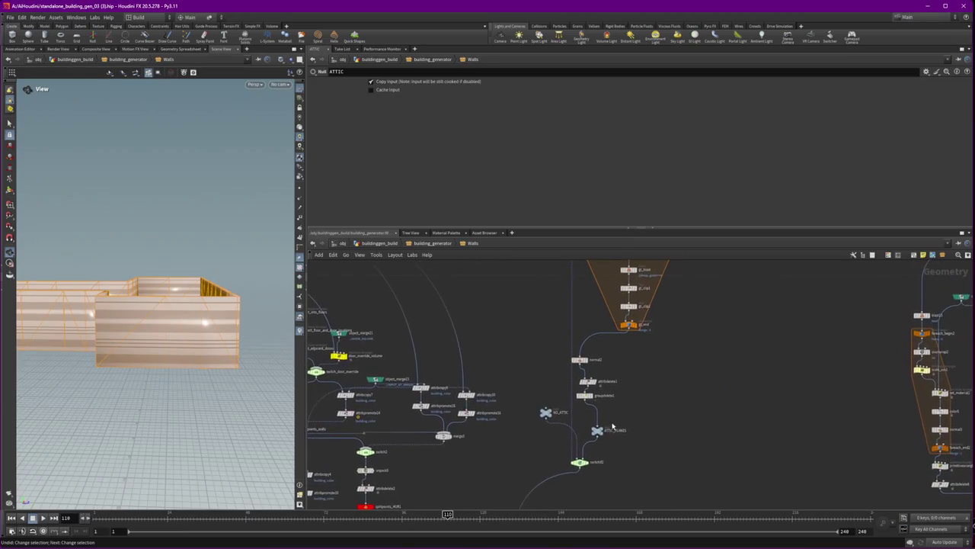
left_click(597, 432)
mouse_move(597, 431)
middle_mouse_down()
mouse_move(723, 359)
mouse_move(711, 419)
middle_mouse_up()
scroll(711, 423, "up", 3)
left_click(579, 451)
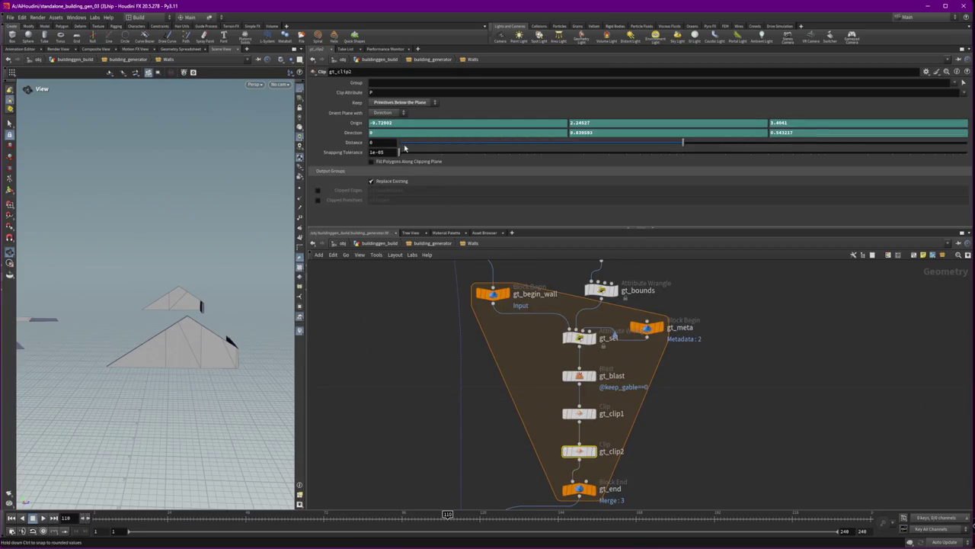
- Set gt_clip2's Distance to -0.8 and gt_clip1's Distance to 0.18
middle_click(354, 143)
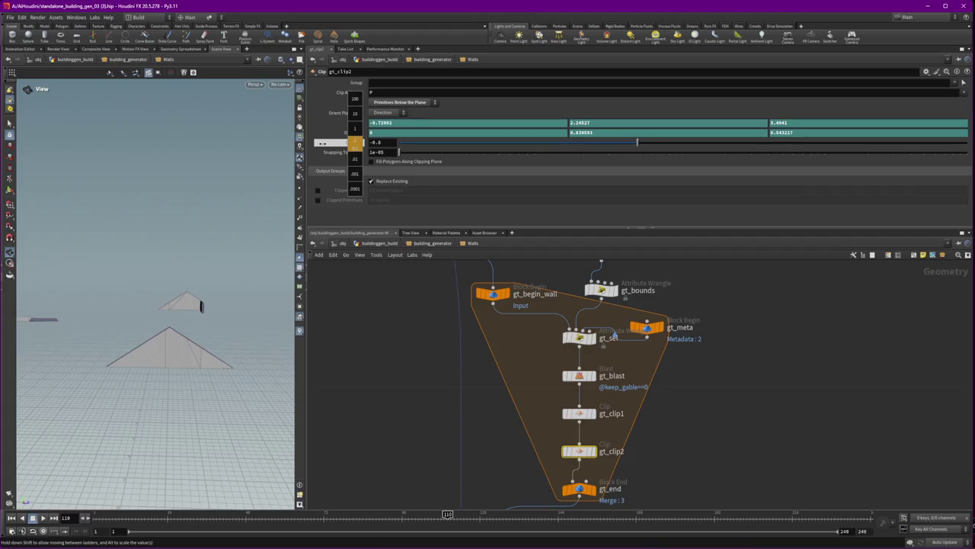
middle_click_drag(354, 143, 370, 167)
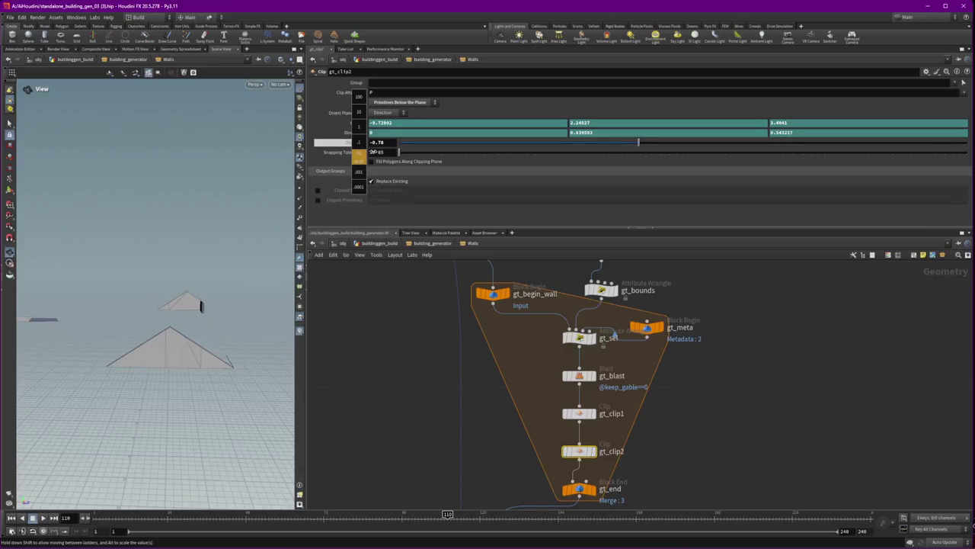
middle_click_drag(368, 151, 368, 151)
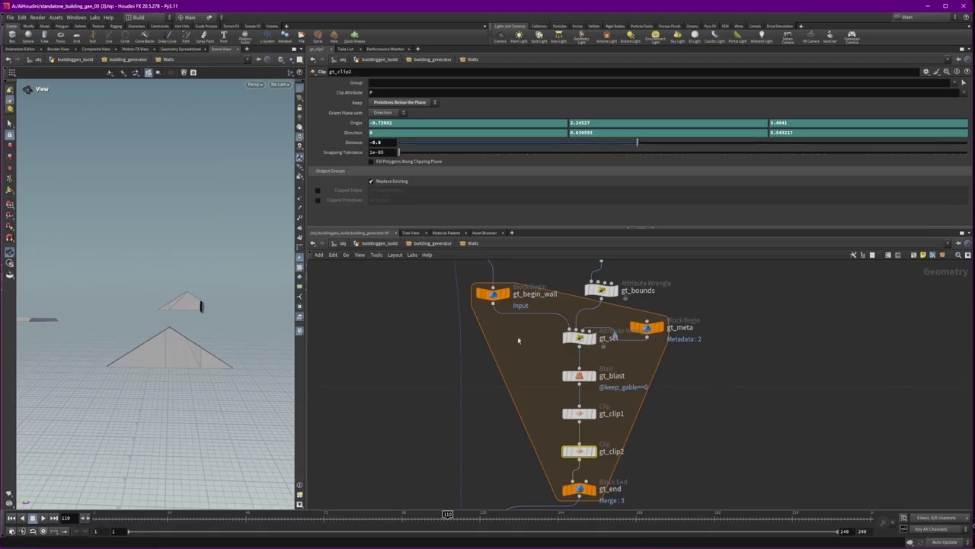
left_click(575, 415)
middle_click_drag(374, 143, 374, 143)
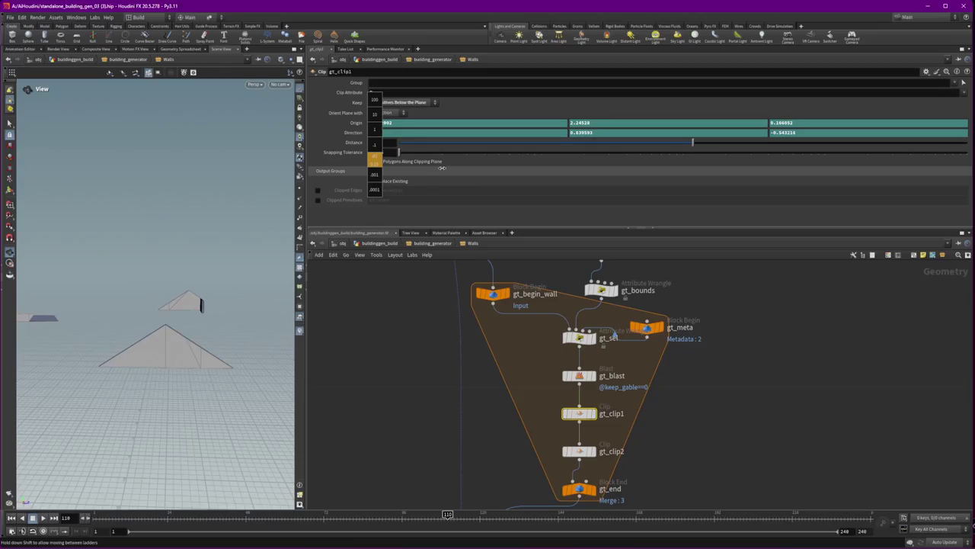
middle_click_drag(442, 167, 442, 166)
- Orbit closer to the roof pyramids, then display the unpack7 wall output
mouse_move(251, 227)
left_mouse_down()
mouse_move(113, 257)
mouse_move(179, 273)
left_mouse_up()
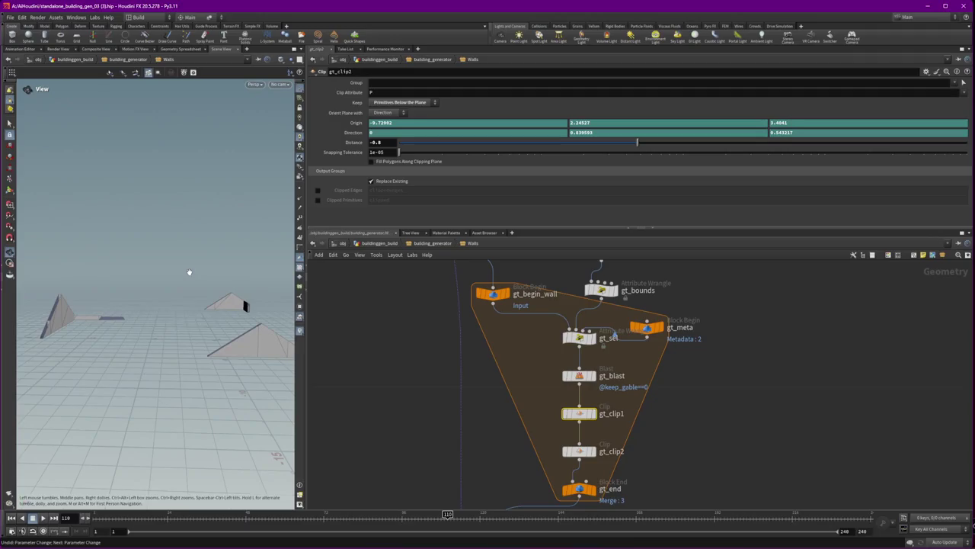
mouse_move(136, 302)
left_mouse_down()
mouse_move(212, 299)
mouse_move(137, 305)
left_mouse_up()
mouse_move(683, 372)
middle_mouse_down()
mouse_move(722, 421)
mouse_move(685, 414)
middle_mouse_up()
left_click(516, 343)
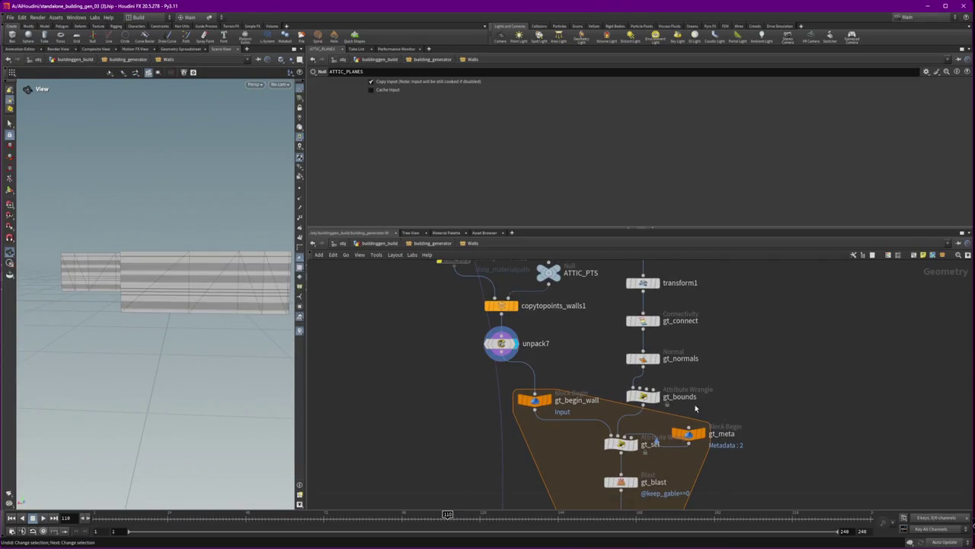
- Display gt_bounds and inspect its VEX code
left_click(657, 396)
left_click(644, 396)
middle_click_drag(721, 390, 667, 393)
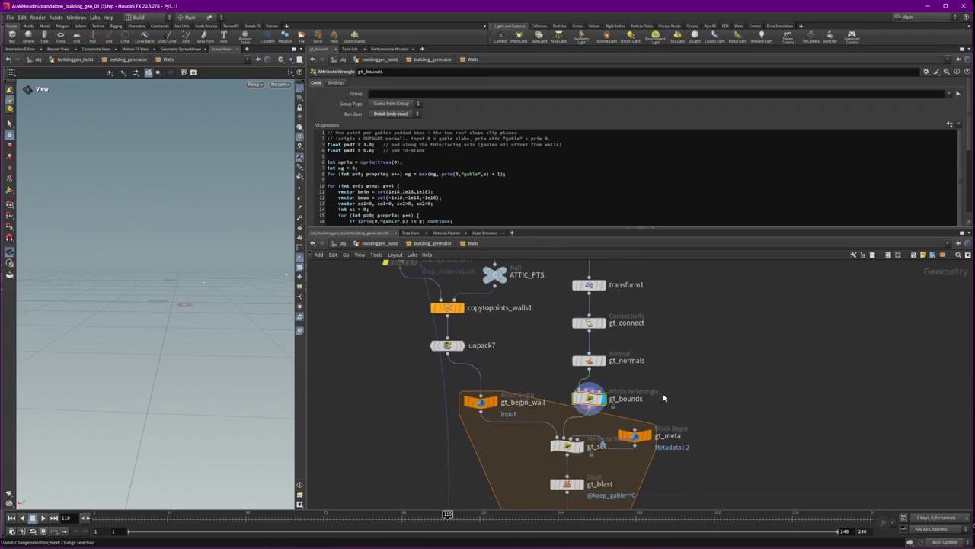
scroll(667, 393, "down", 2)
scroll(679, 396, "down", 1)
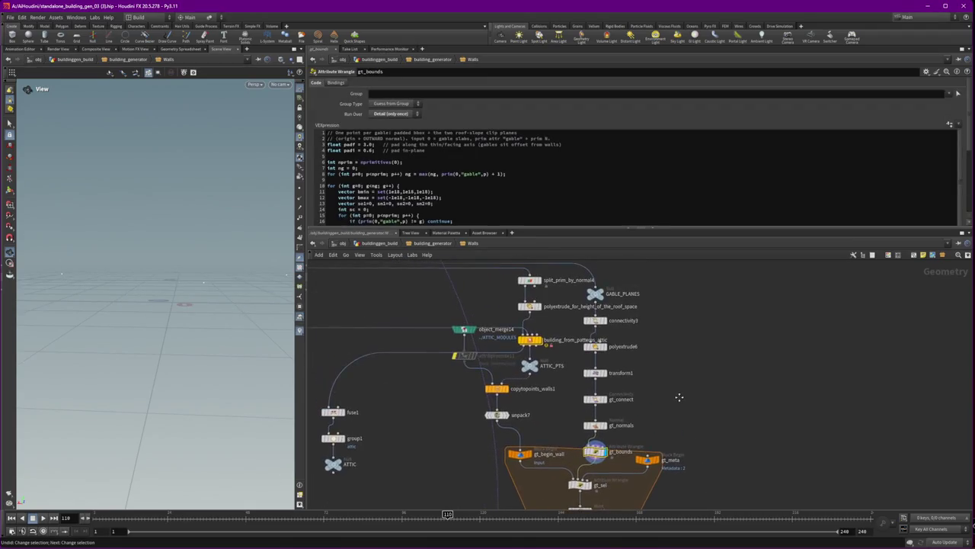
- Display building_from_patterns_attic and reposition it above fuse1
left_click(540, 340)
left_click(527, 339)
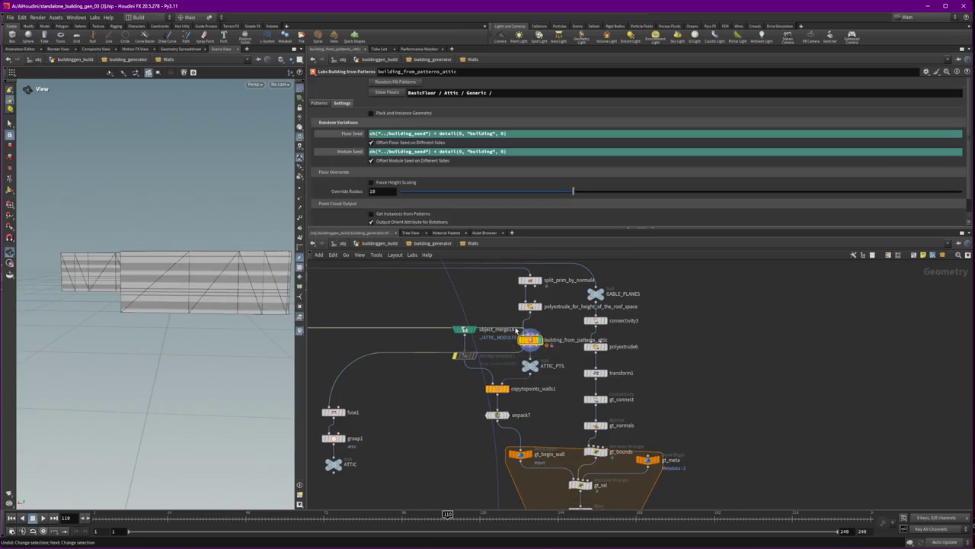
left_click_drag(515, 329, 359, 344)
scroll(360, 344, "down", 1)
middle_click_drag(438, 380, 571, 380)
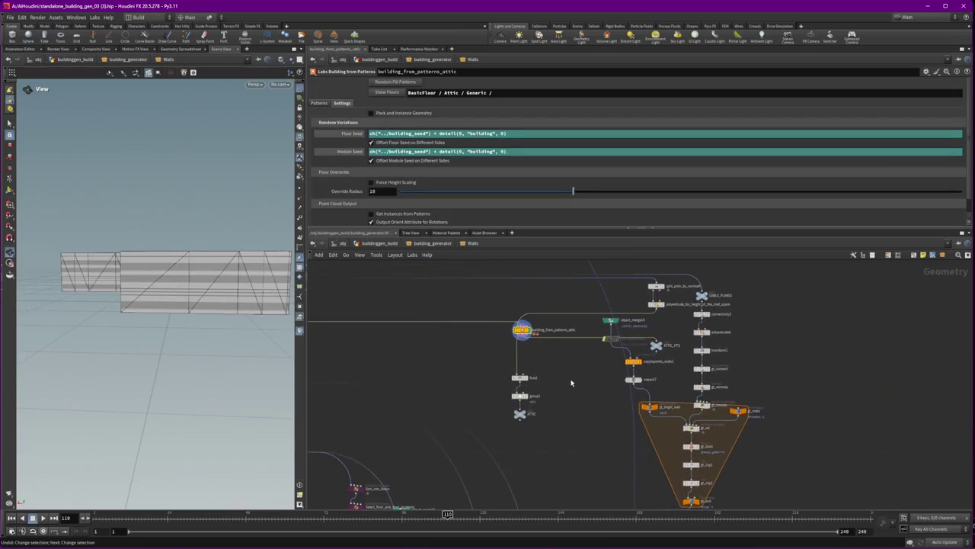
scroll(571, 387, "up", 4)
scroll(560, 380, "down", 2)
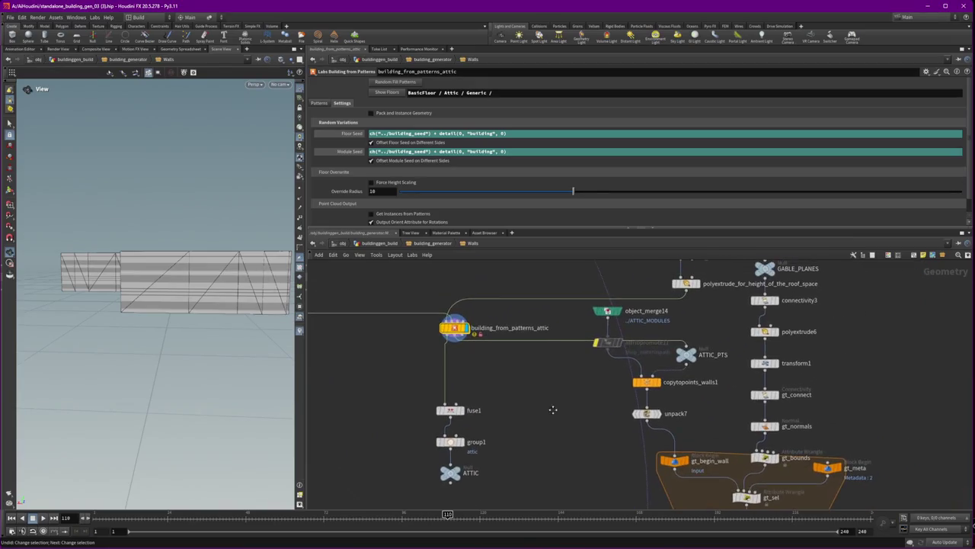
left_click_drag(452, 327, 490, 355)
- Move the object_merge node higher and drag the six-node chain beside the split nodes
scroll(546, 414, "down", 3)
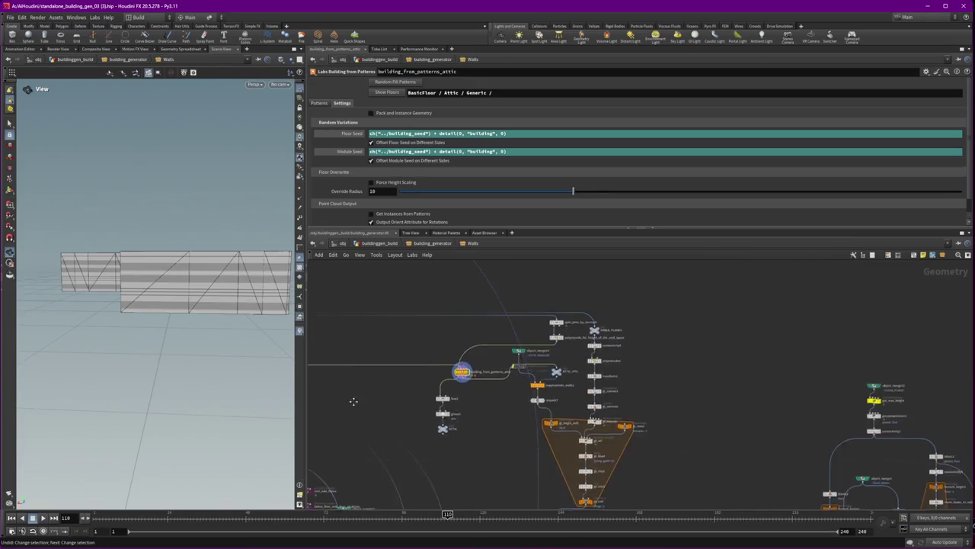
middle_click_drag(344, 405, 775, 351)
middle_click_drag(524, 298, 574, 366)
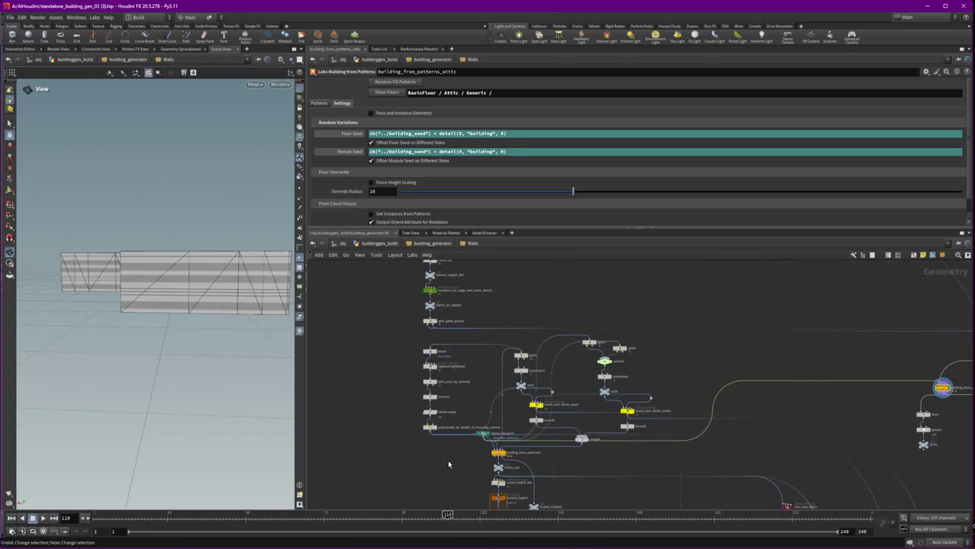
mouse_move(482, 437)
left_mouse_down()
mouse_move(612, 294)
mouse_move(678, 293)
left_mouse_up()
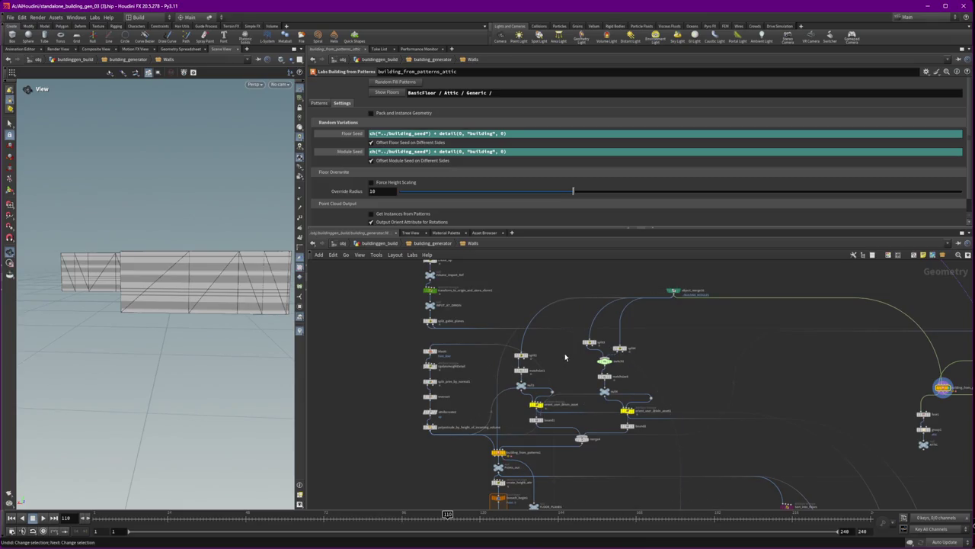
mouse_move(417, 450)
left_mouse_down()
mouse_move(457, 345)
mouse_move(580, 349)
mouse_move(623, 471)
left_mouse_up()
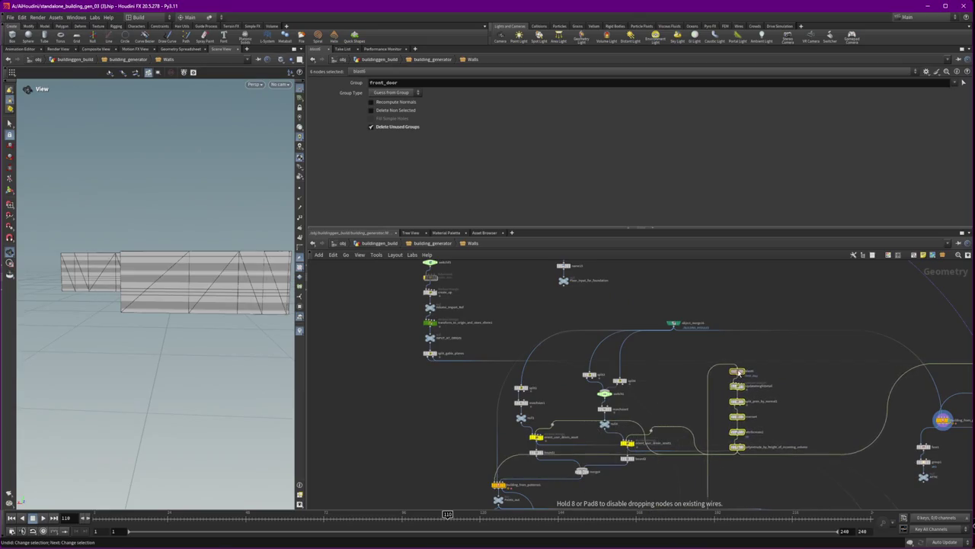
- Drop the six-node chain into place and move split_frontdoor to its new position
left_click_drag(623, 471, 560, 461)
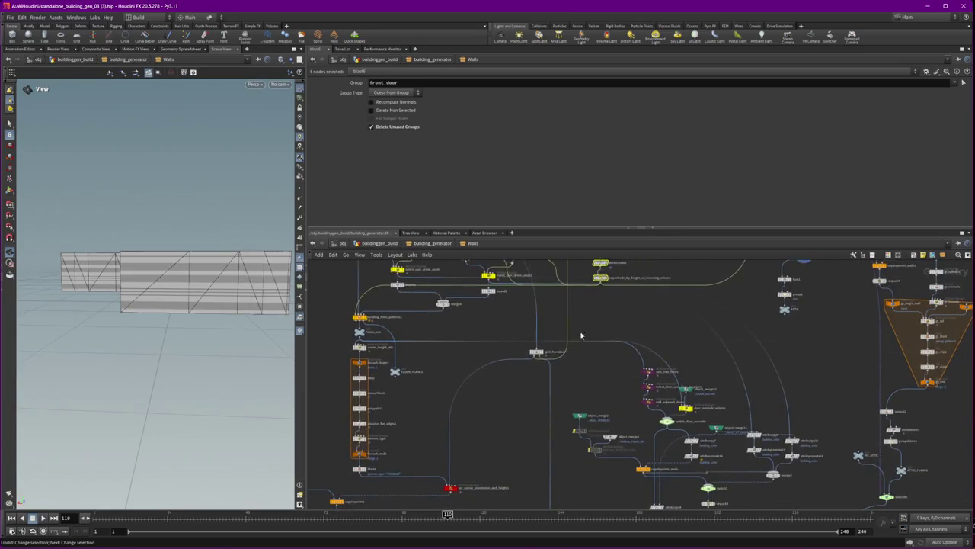
middle_click_drag(549, 320, 566, 450)
left_click_drag(554, 482, 323, 352)
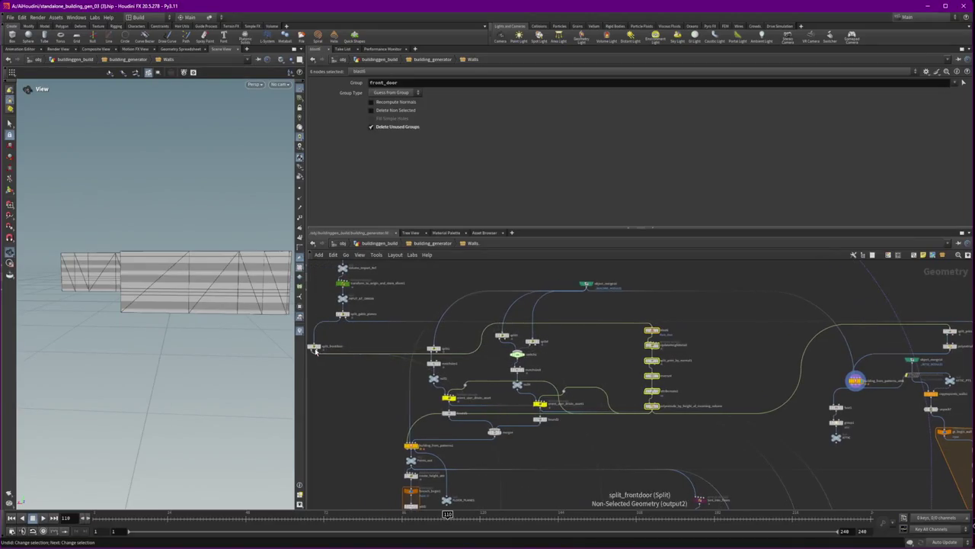
mouse_move(323, 352)
left_mouse_down()
mouse_move(347, 338)
mouse_move(670, 281)
left_mouse_up()
middle_click_drag(770, 285, 704, 373)
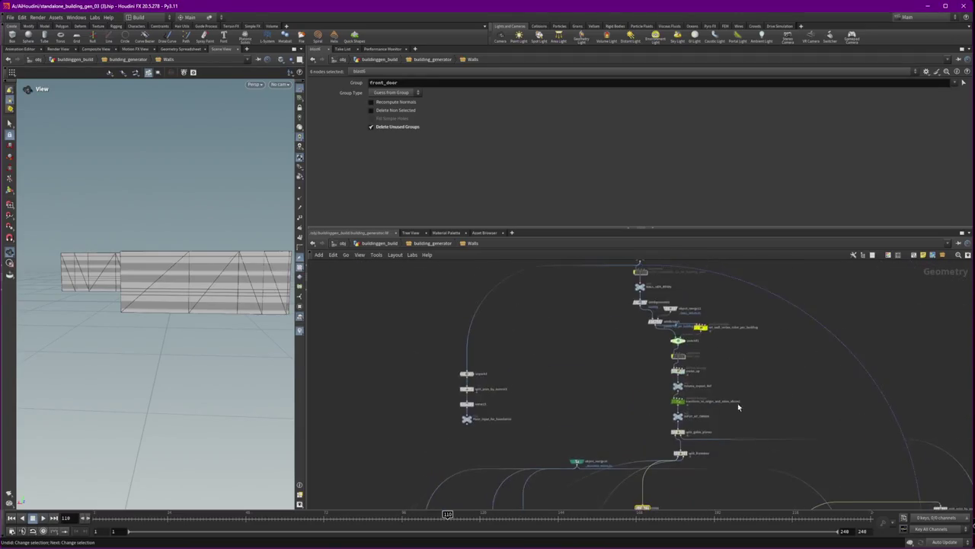
- Shift the node chain and blast6 group up, and duplicate object_merge16 beside itself
left_click_drag(653, 430, 642, 417)
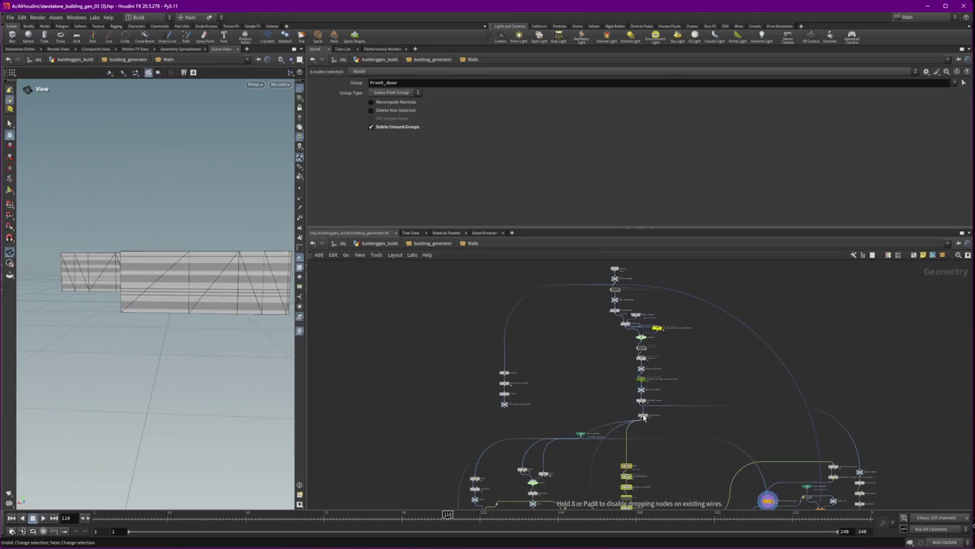
left_click(477, 362)
mouse_move(502, 381)
left_mouse_down()
mouse_move(603, 334)
mouse_move(490, 302)
left_mouse_up()
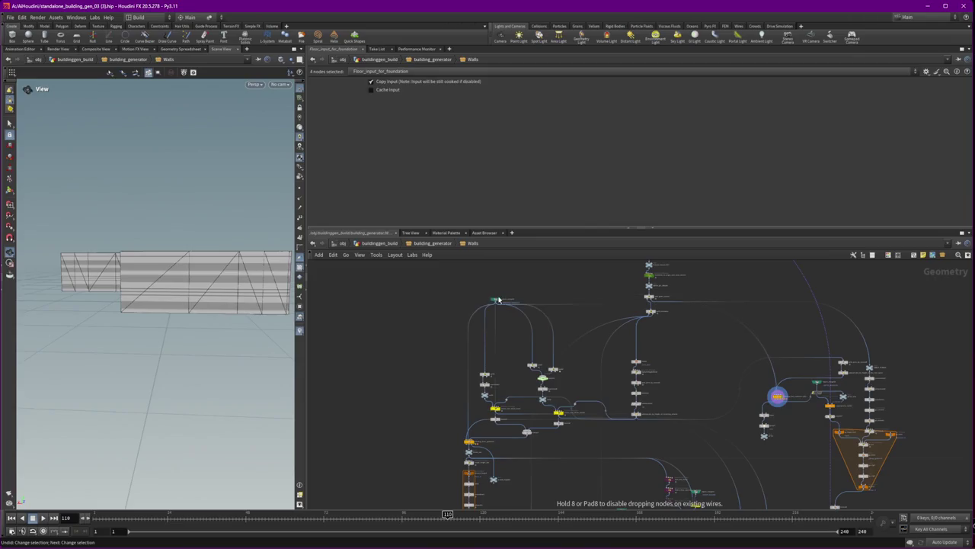
scroll(489, 301, "up", 4)
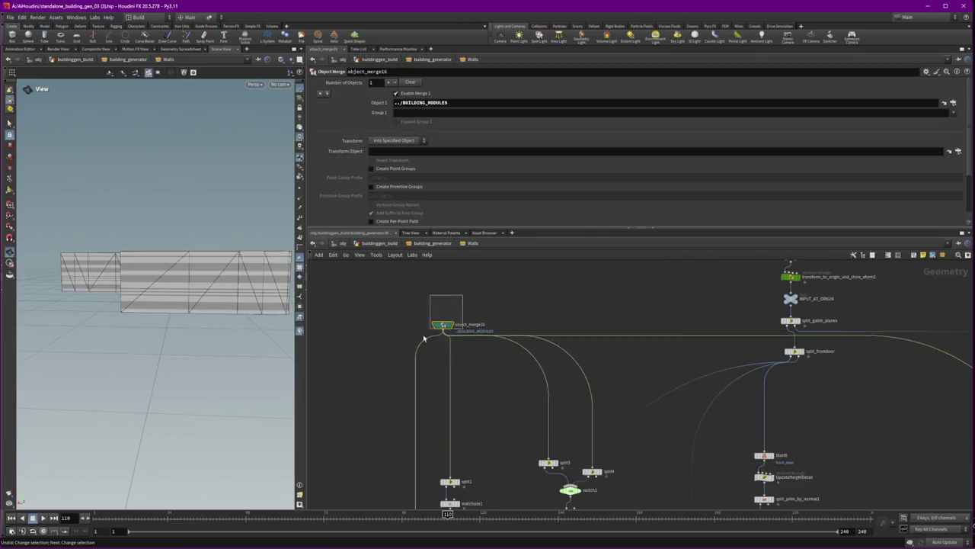
mouse_move(444, 326)
left_mouse_down("alt")
mouse_move(555, 328)
mouse_move(586, 463)
left_mouse_up("alt")
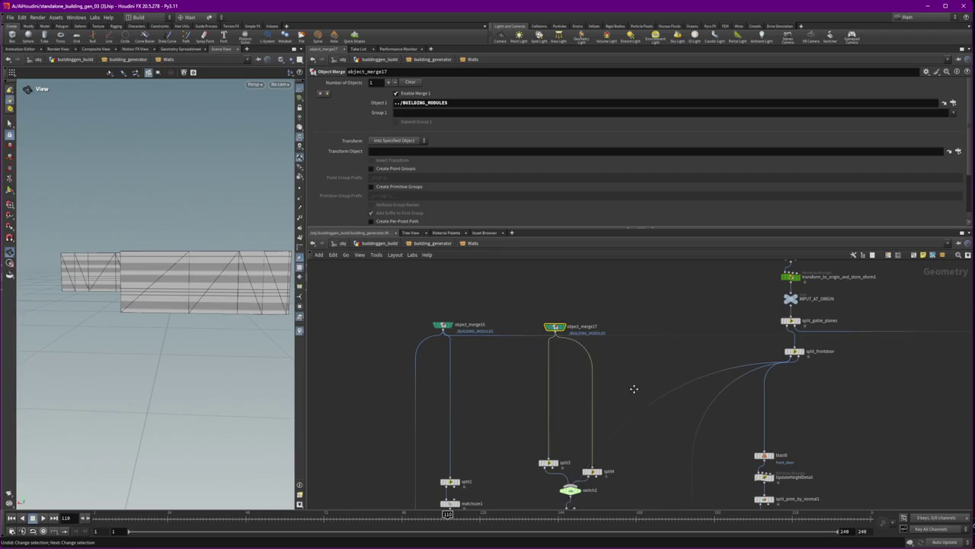
- Rewire object_merge17 into split4 and place object_merge23 beside building_from_patterns
middle_click_drag(635, 394, 403, 330)
left_click_drag(839, 390, 677, 337)
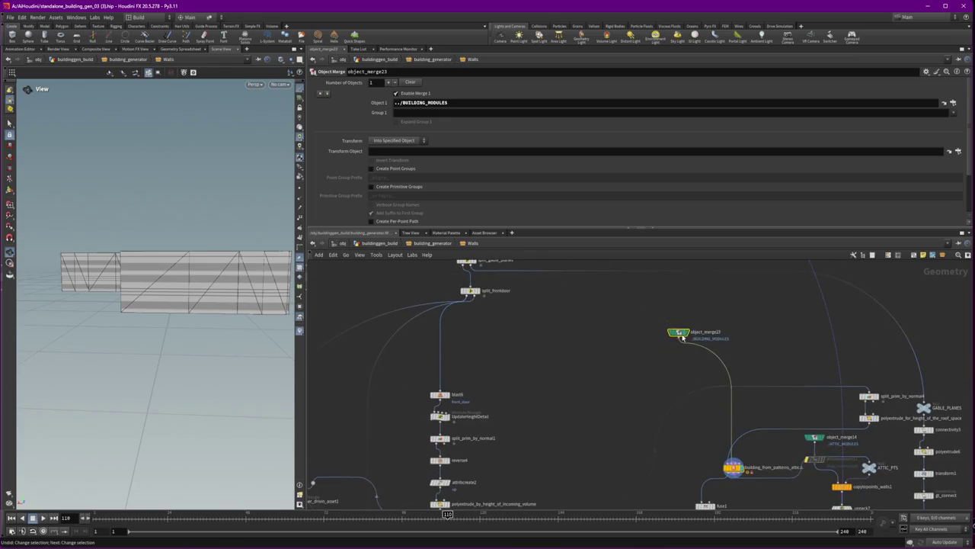
left_click_drag(677, 337, 712, 412)
scroll(686, 358, "down", 4)
middle_click_drag(630, 376, 645, 433)
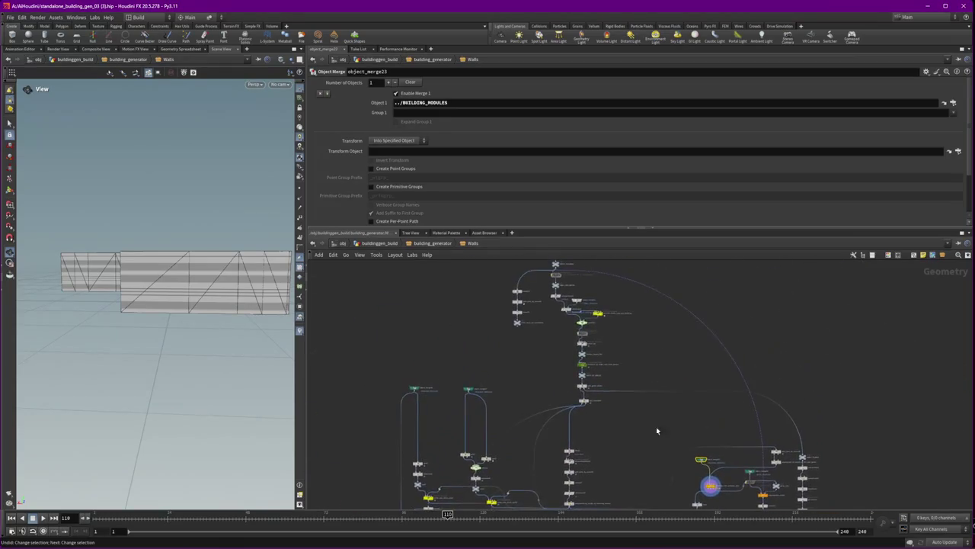
middle_click_drag(708, 359, 632, 305)
scroll(649, 349, "down", 2)
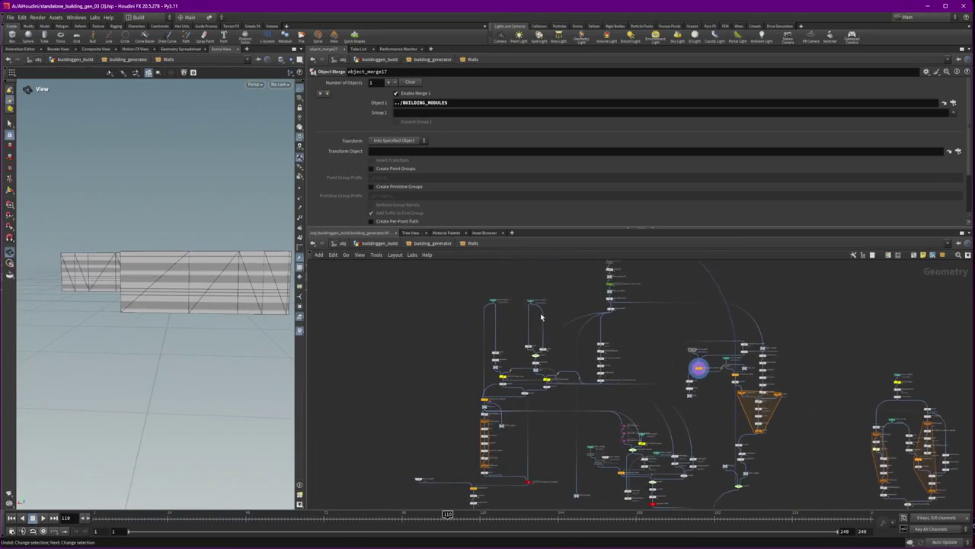
scroll(530, 318, "up", 4)
- Move object_merge16 lower and drag the roof polyextrude nodes lower left
left_click_drag(462, 307, 446, 395)
key("Escape")
left_click_drag(463, 303, 451, 394)
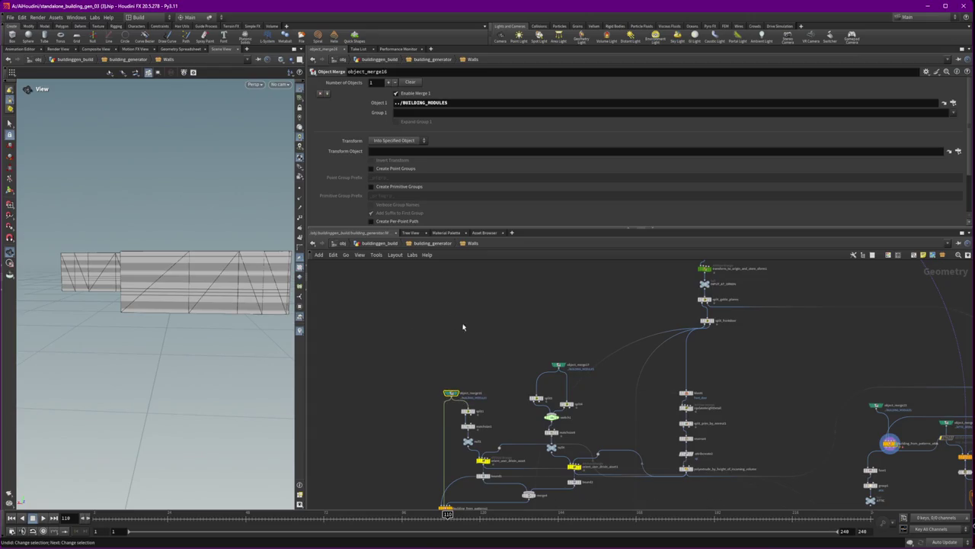
middle_click_drag(564, 370, 544, 350)
scroll(562, 320, "right", 8)
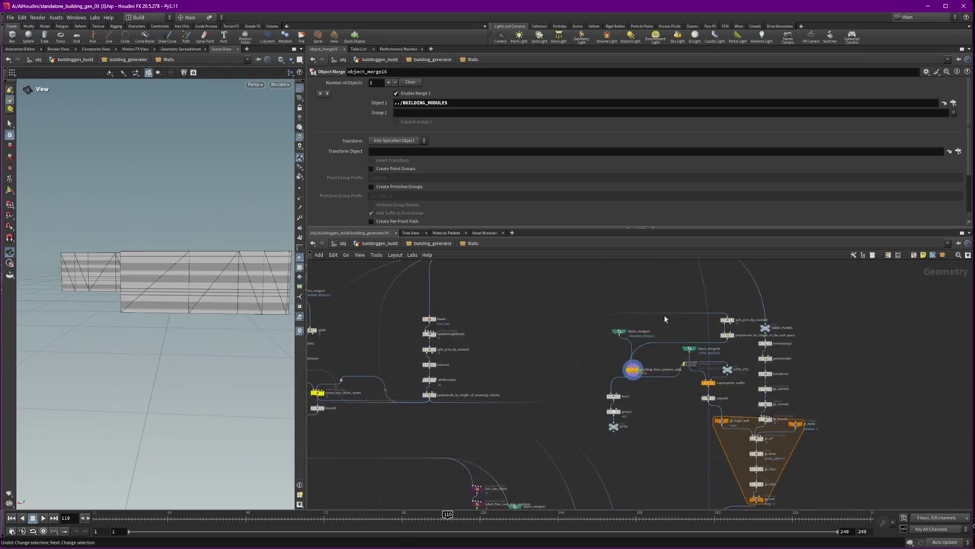
scroll(663, 323, "right", 2)
mouse_move(688, 361)
left_mouse_down()
mouse_move(655, 324)
mouse_move(437, 419)
left_mouse_up()
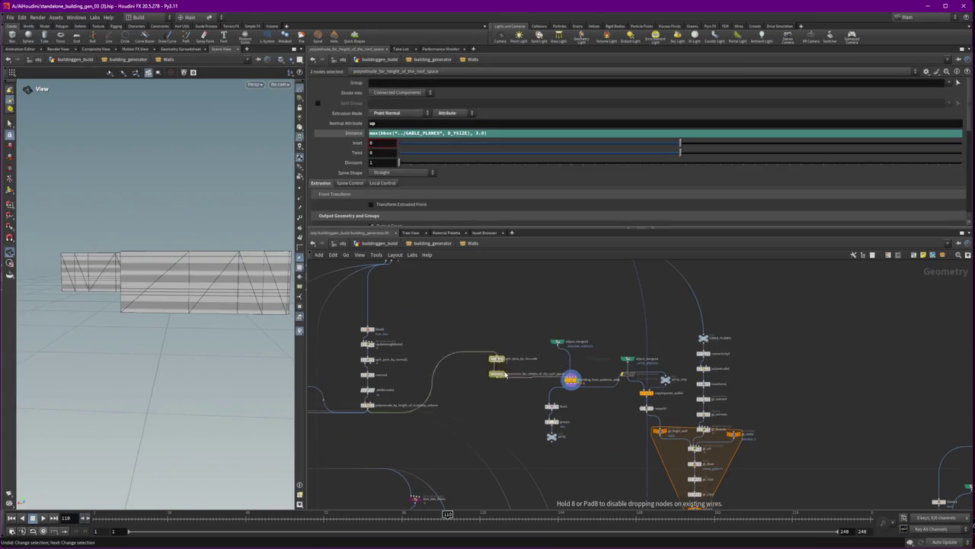
- Move the building_from_patterns nodes and object_merge23 down, and shift the three ATTIC nodes up-right
left_click_drag(602, 466, 533, 328)
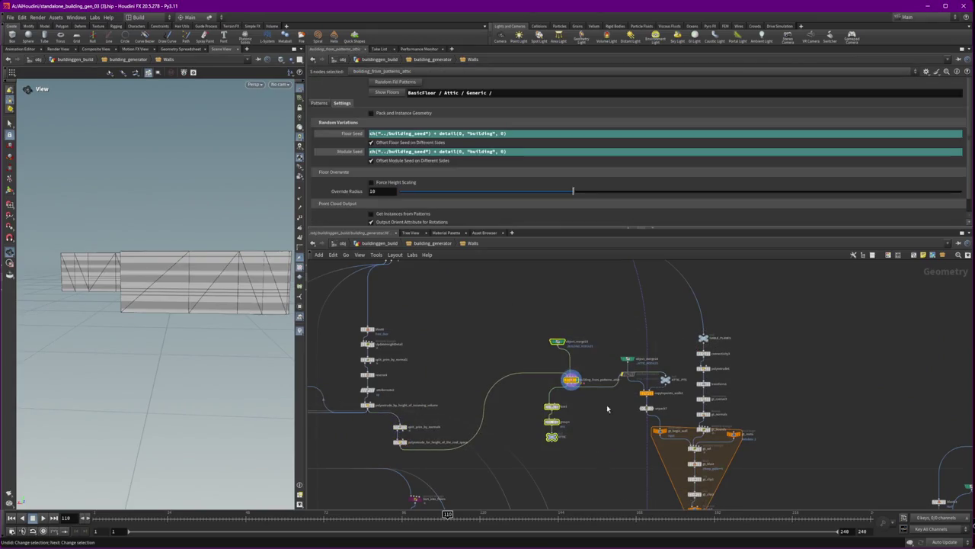
middle_click_drag(608, 402, 582, 343)
mouse_move(545, 319)
left_mouse_down()
mouse_move(581, 438)
mouse_move(568, 440)
left_mouse_up()
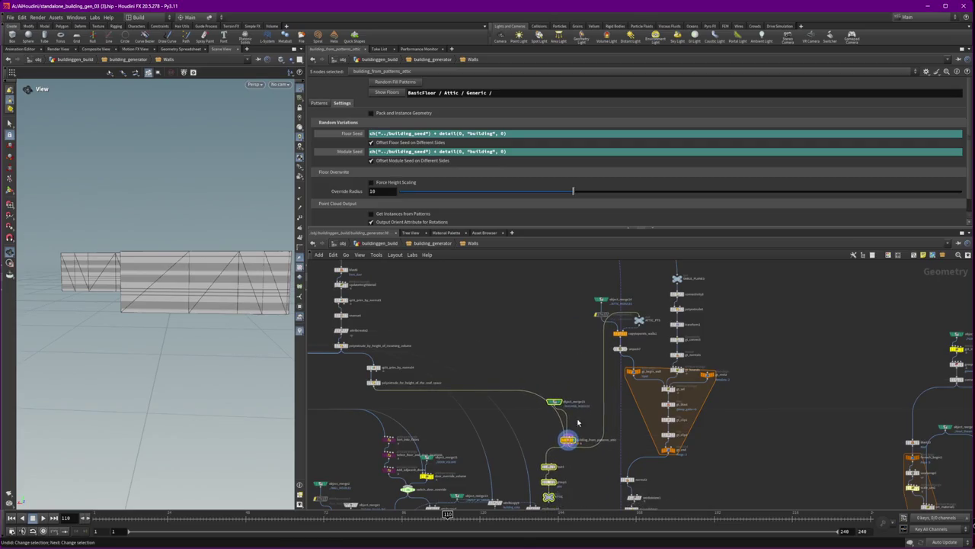
left_click_drag(566, 399, 572, 424)
middle_click_drag(592, 468, 598, 410)
mouse_move(583, 455)
left_mouse_down()
mouse_move(545, 404)
mouse_move(568, 401)
left_mouse_up()
- Select the nodes inside the orange loop block and reposition the attr_pfx node
middle_click_drag(735, 435, 648, 407)
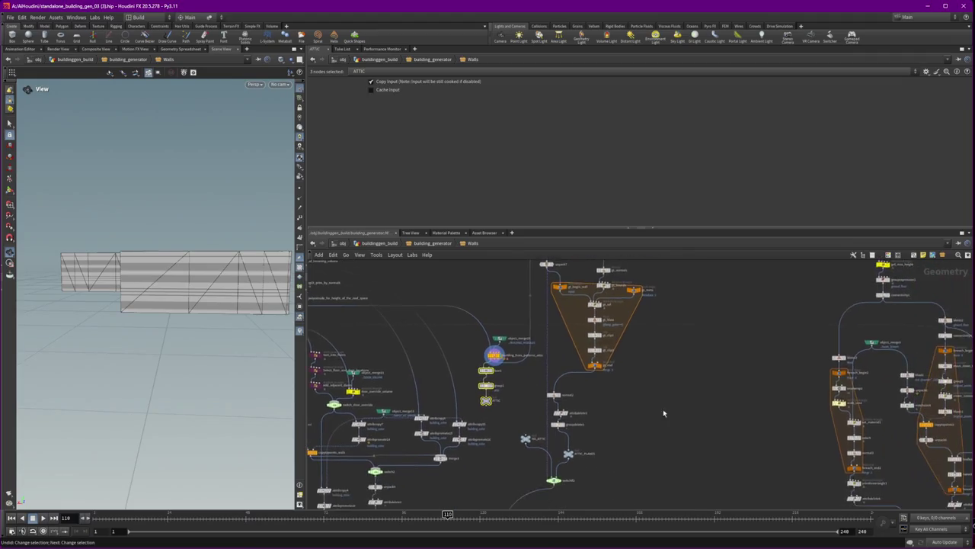
left_click_drag(548, 341, 685, 466)
middle_click_drag(665, 329, 680, 428)
scroll(681, 428, "down", 3)
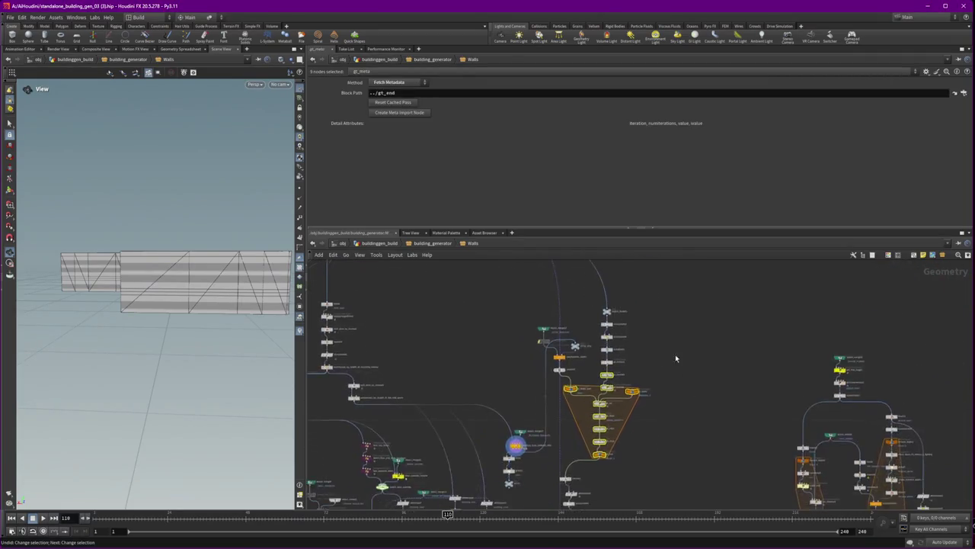
scroll(675, 359, "up", 4)
left_click_drag(568, 355, 579, 366)
left_click_drag(532, 464, 534, 466)
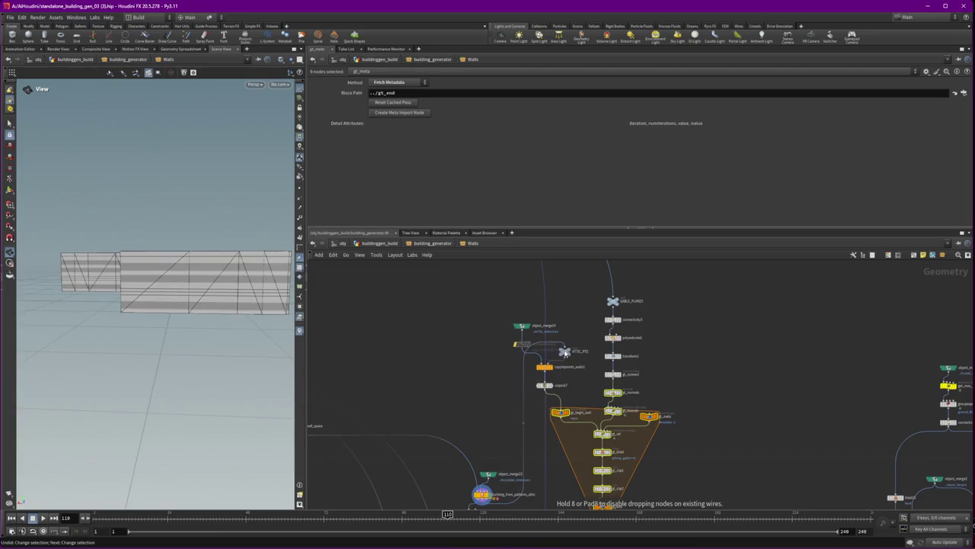
scroll(534, 457, "down", 2)
mouse_move(533, 426)
middle_mouse_down()
mouse_move(663, 396)
mouse_move(723, 426)
mouse_move(705, 429)
middle_mouse_up()
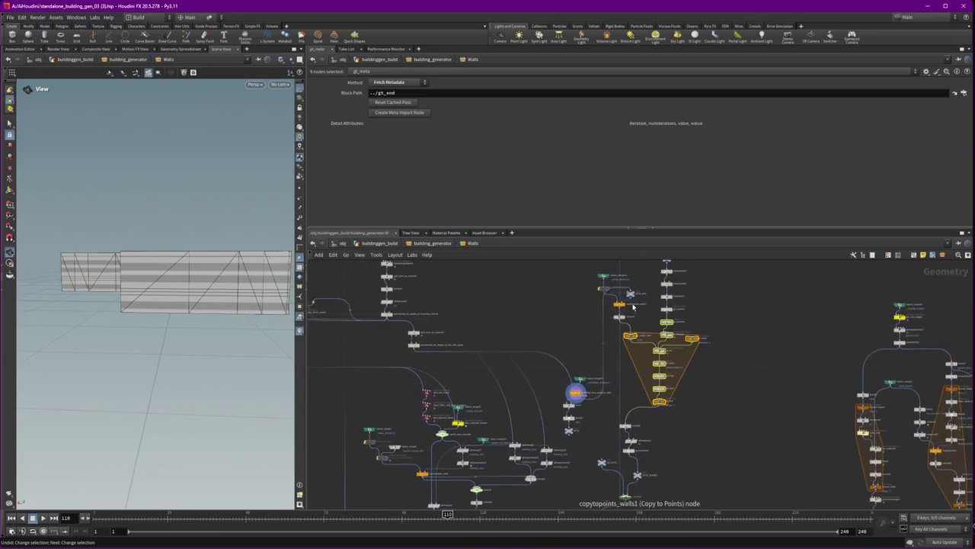
- Shift the orange block, its green and X-shaped nodes and its chain down-right, wiring into merge1
mouse_move(626, 297)
left_mouse_down()
mouse_move(629, 313)
mouse_move(618, 293)
left_mouse_up()
left_click(632, 304)
left_click_drag(635, 359, 627, 406)
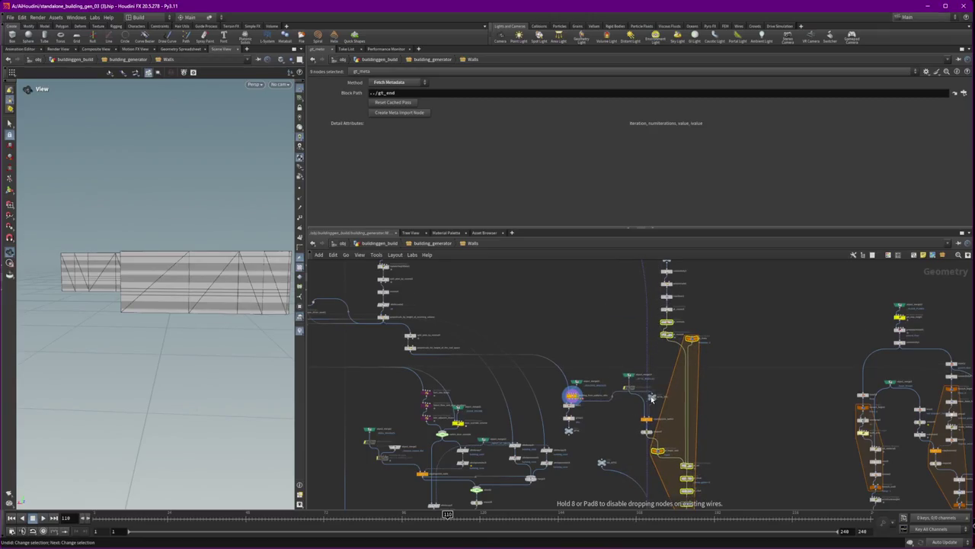
scroll(595, 420, "down", 3)
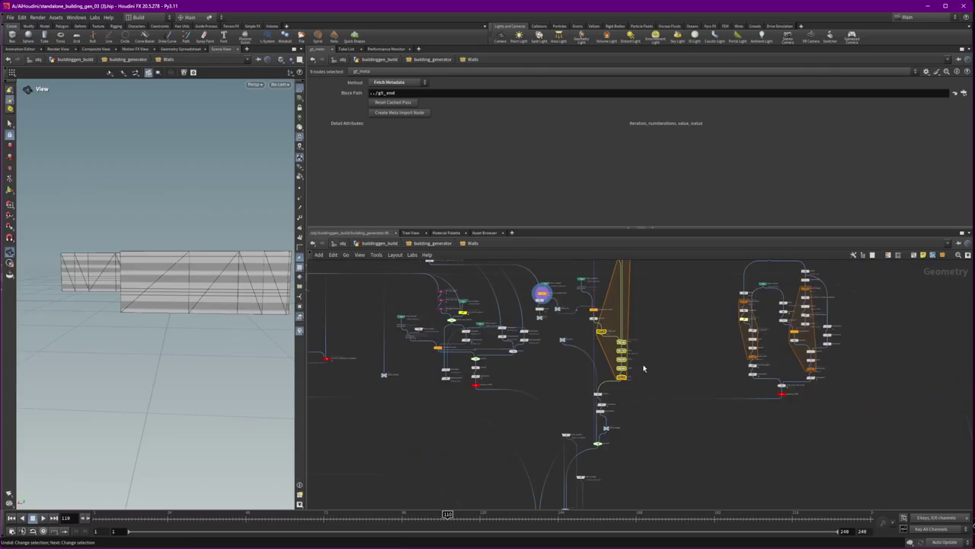
left_click_drag(595, 309, 608, 334)
left_click_drag(594, 338, 601, 426)
left_click_drag(489, 381, 502, 379)
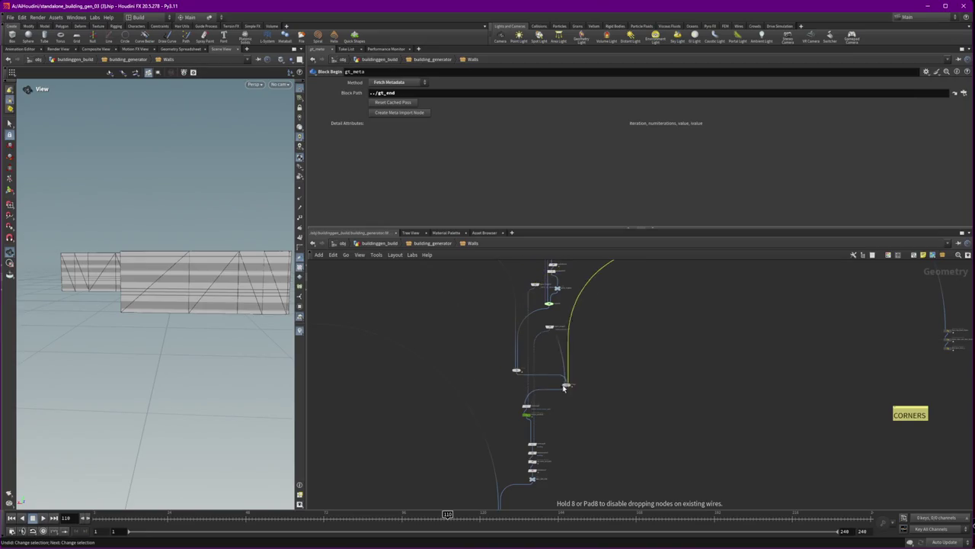
- Drop the nudged node, zoom out over the tidied Walls network, and bring up the window switcher
left_click_drag(502, 380, 497, 381)
scroll(660, 437, "down", 5)
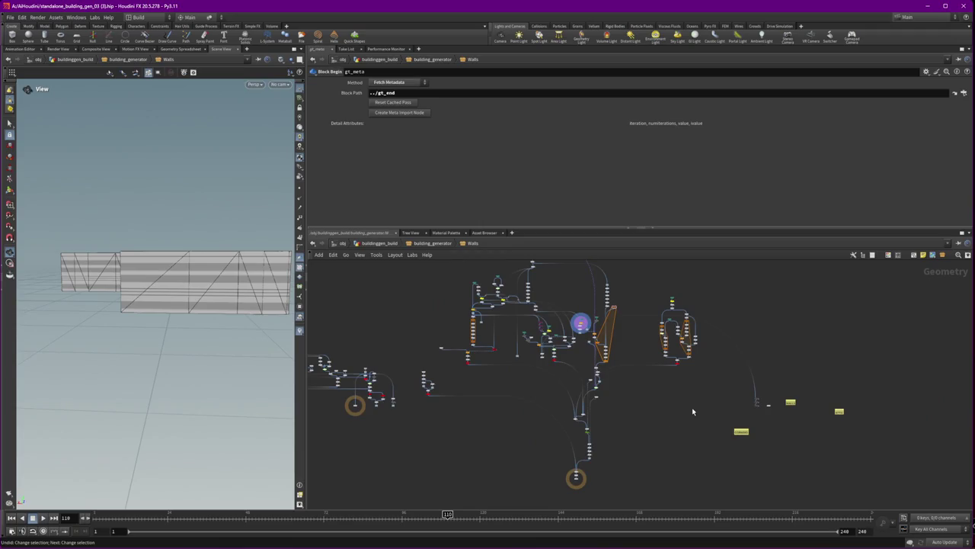
mouse_move(440, 418)
middle_mouse_down()
mouse_move(509, 421)
mouse_move(569, 392)
middle_mouse_up()
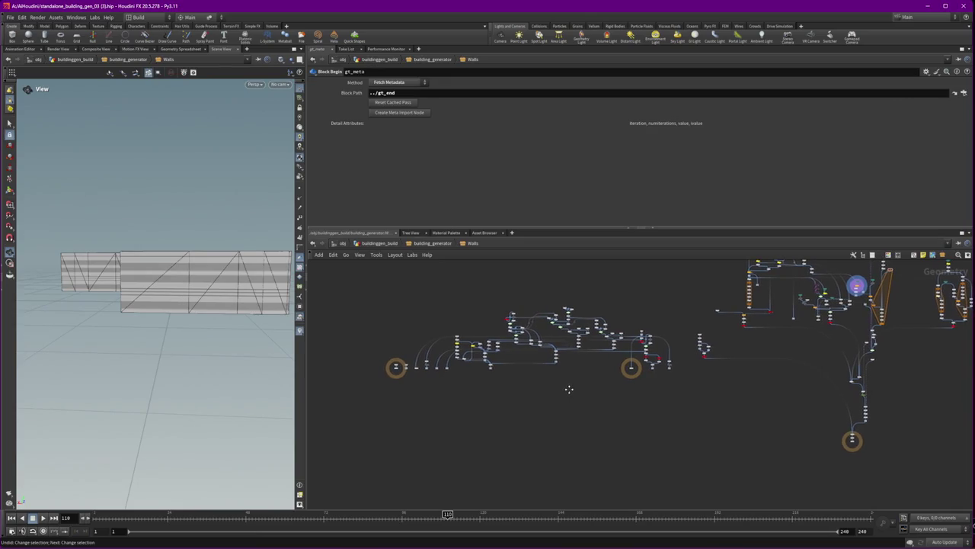
middle_click_drag(572, 389, 641, 422)
scroll(641, 425, "up", 3)
scroll(609, 381, "up", 3)
scroll(594, 351, "up", 3)
scroll(579, 327, "up", 3)
scroll(582, 326, "down", 5)
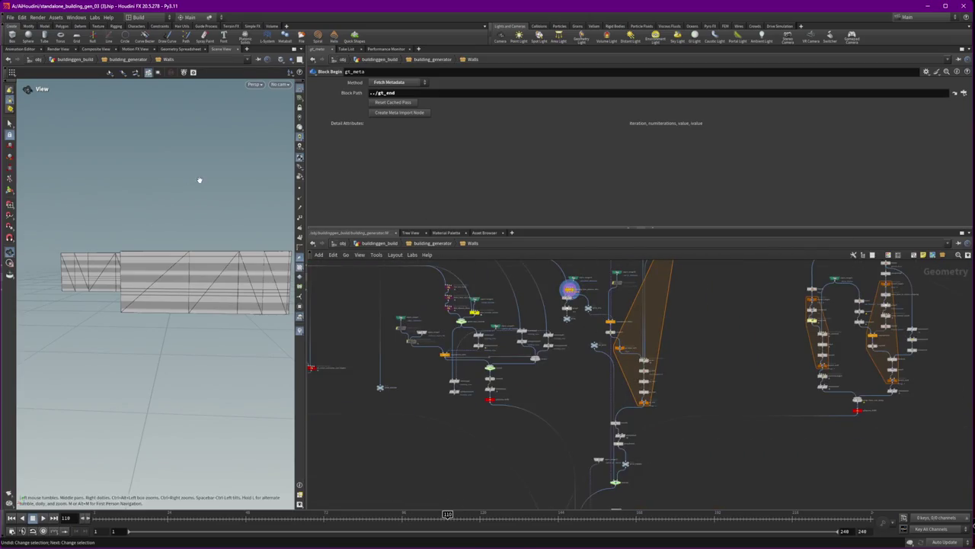
key("alt+Tab")
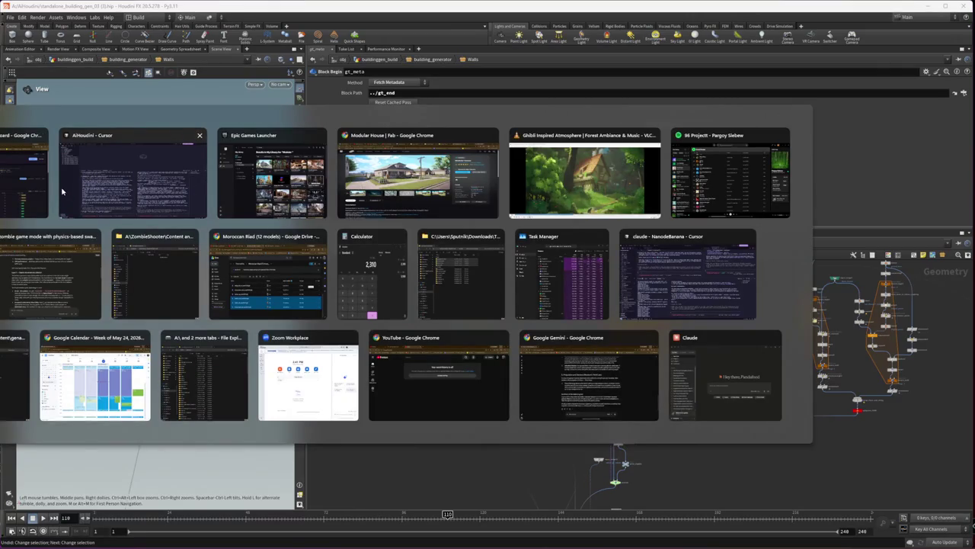
- Accept the recommended answers: C++ base reparenting, C++ Foundation + Enemy/AI milestone, in-work AI fixes; minimize VS Code
left_click(62, 180)
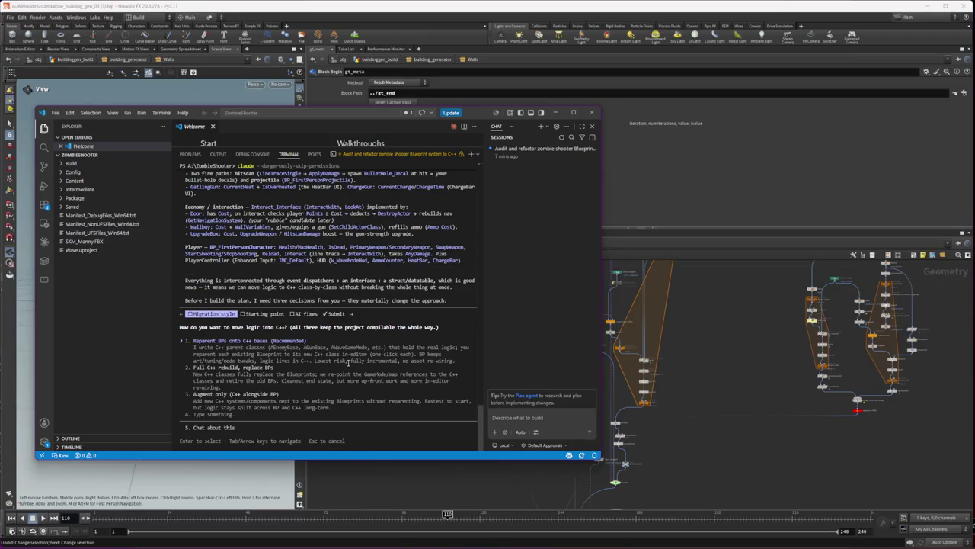
key("Return")
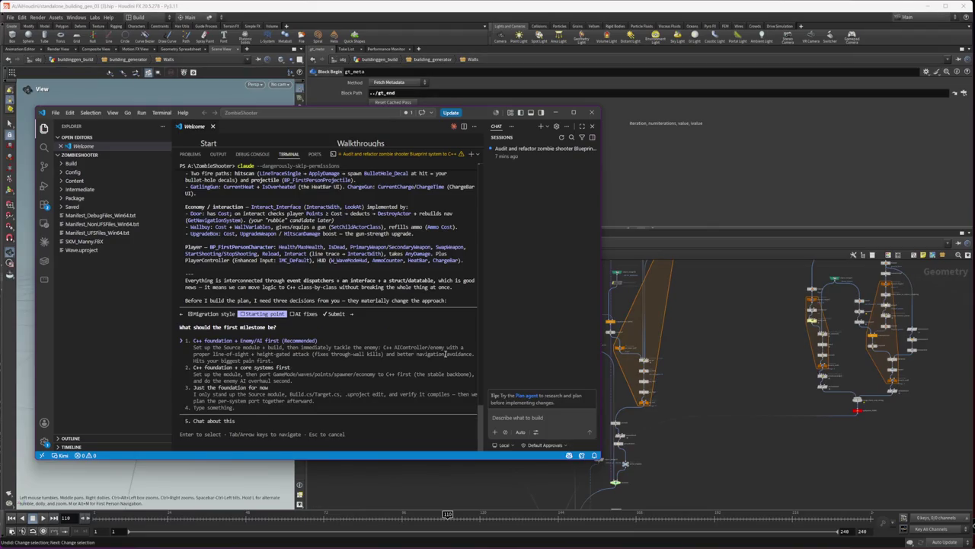
key("Return")
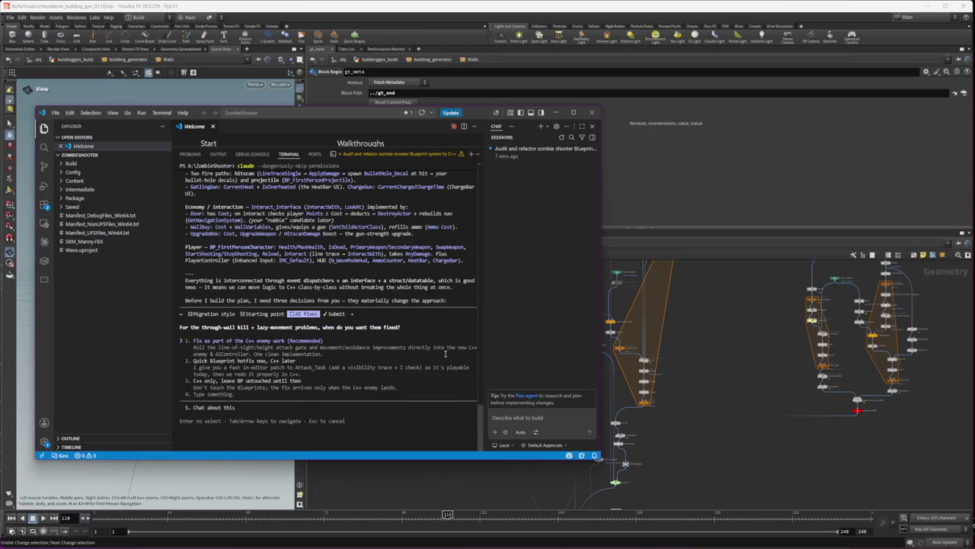
key("Return")
key("Return")
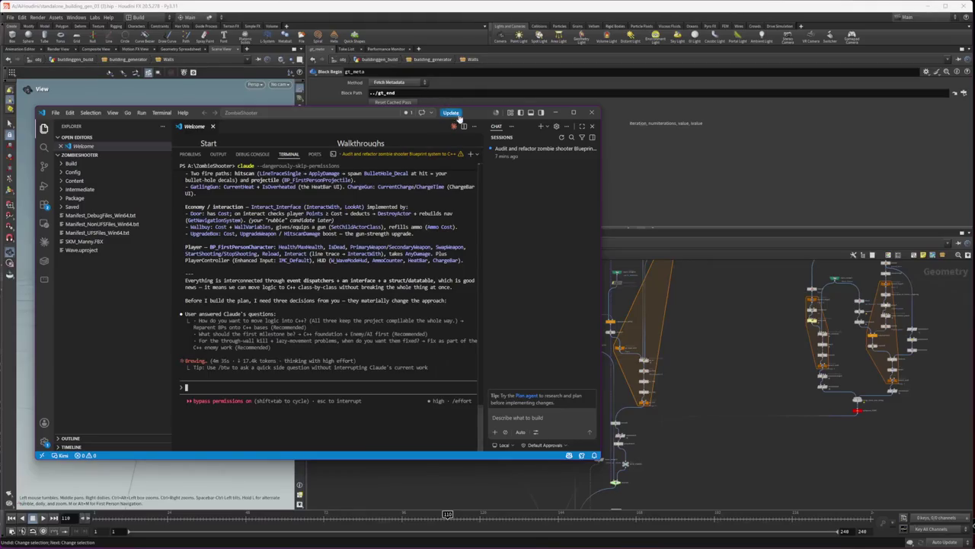
left_click(712, 389)
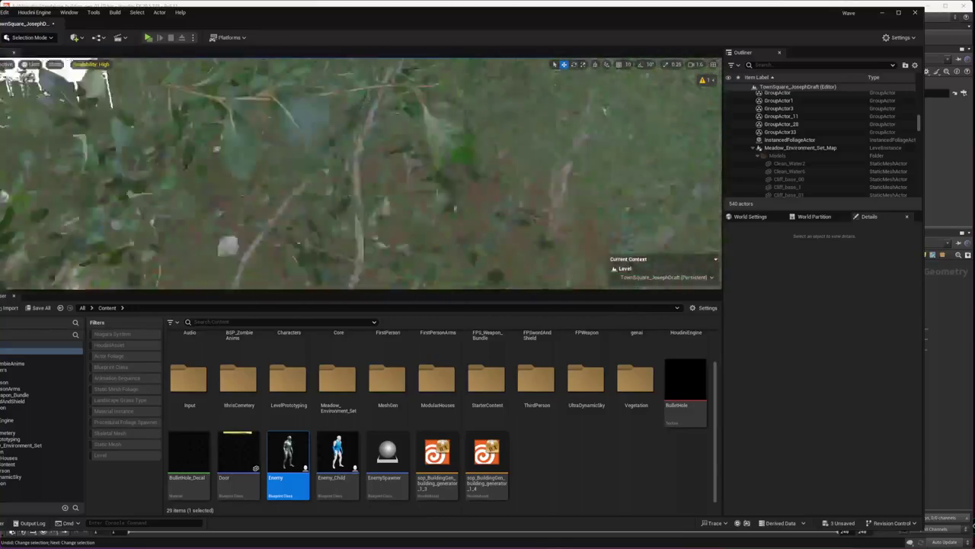
- Select the trellis house roof in the level and locate its asset in the Content Browser
left_click(179, 165)
key("Escape")
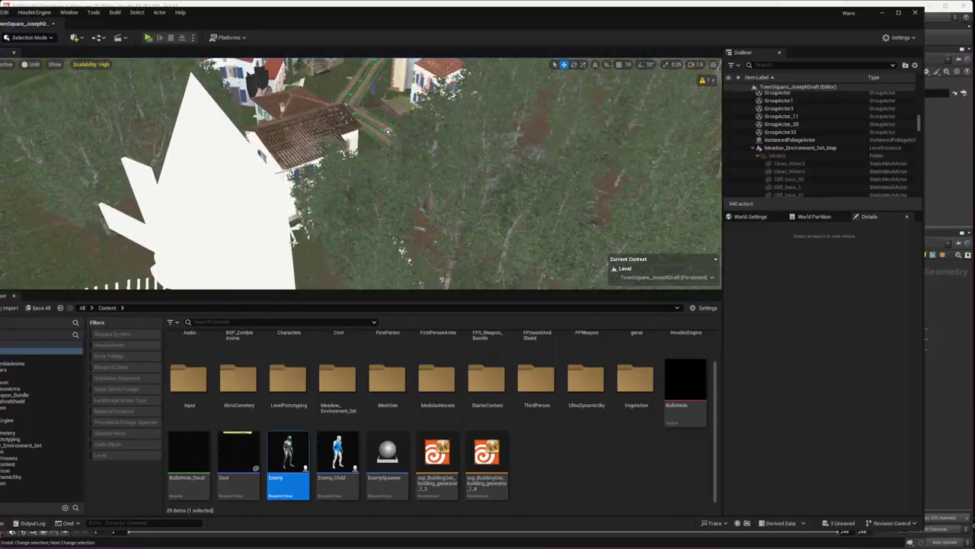
left_click(172, 200)
right_click(133, 233)
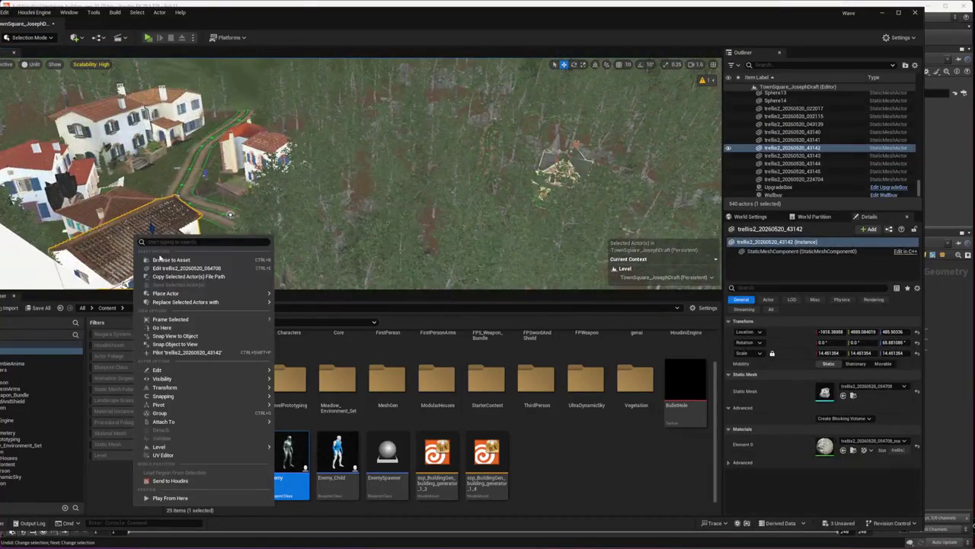
left_click(160, 261)
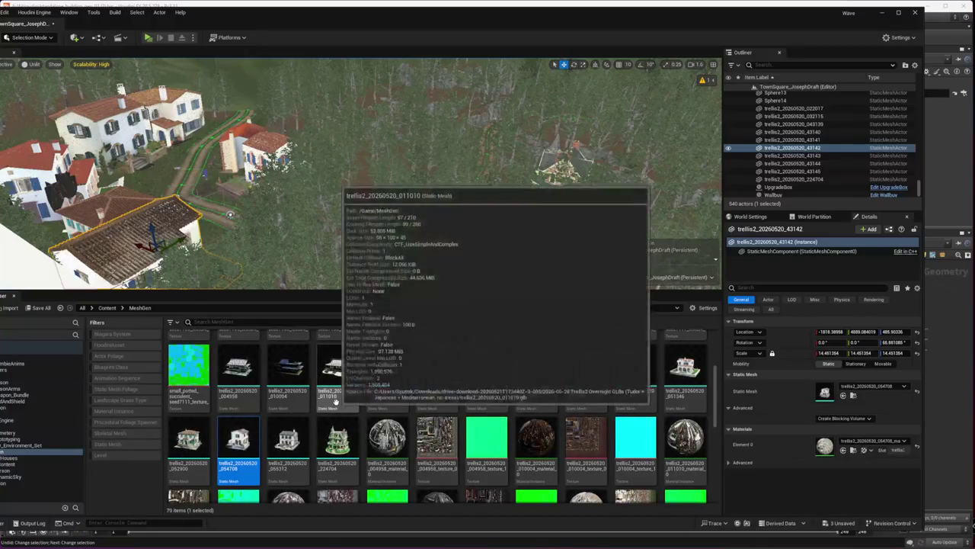
- Browse MeshGen static meshes, the genai Input folder and the HoudiniEngine building generator meshes
left_click(21, 445)
left_click(20, 452)
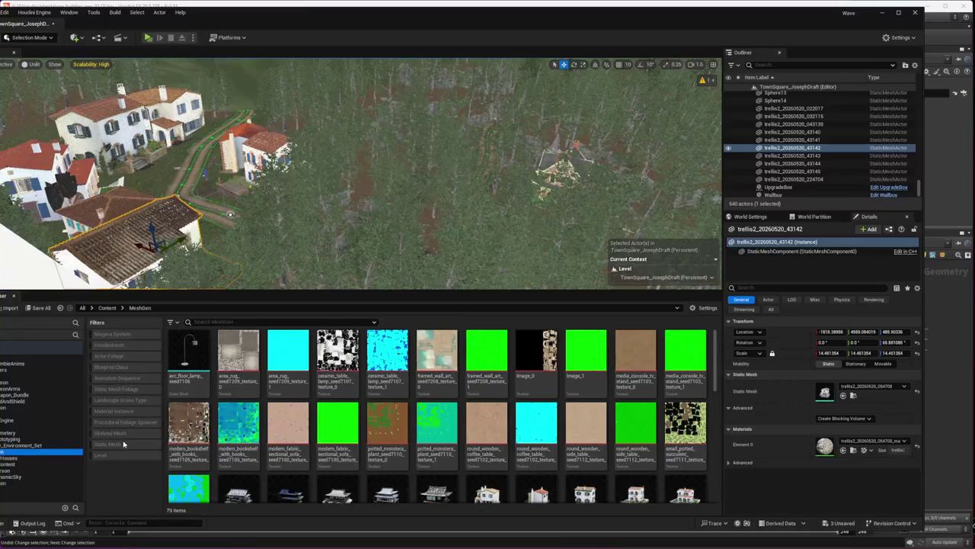
left_click(123, 443)
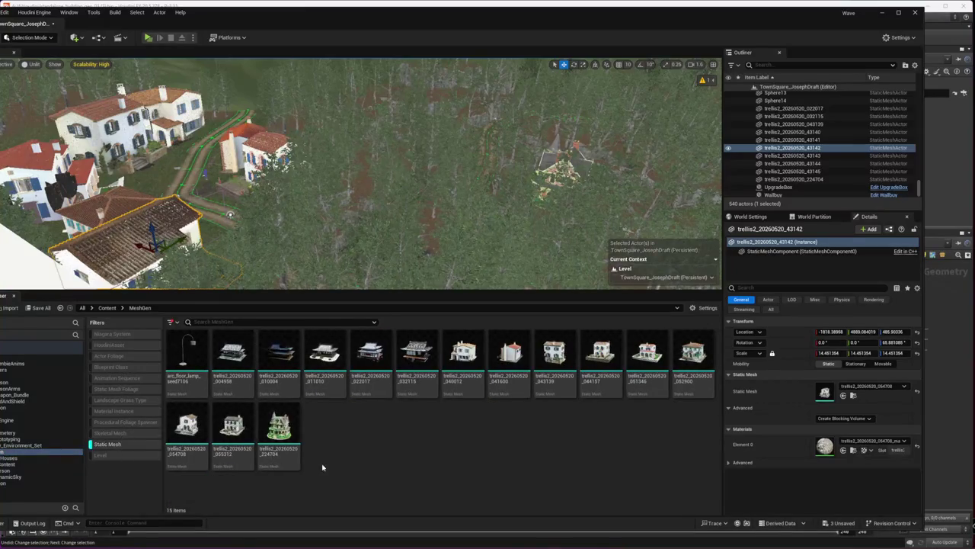
left_click(26, 414)
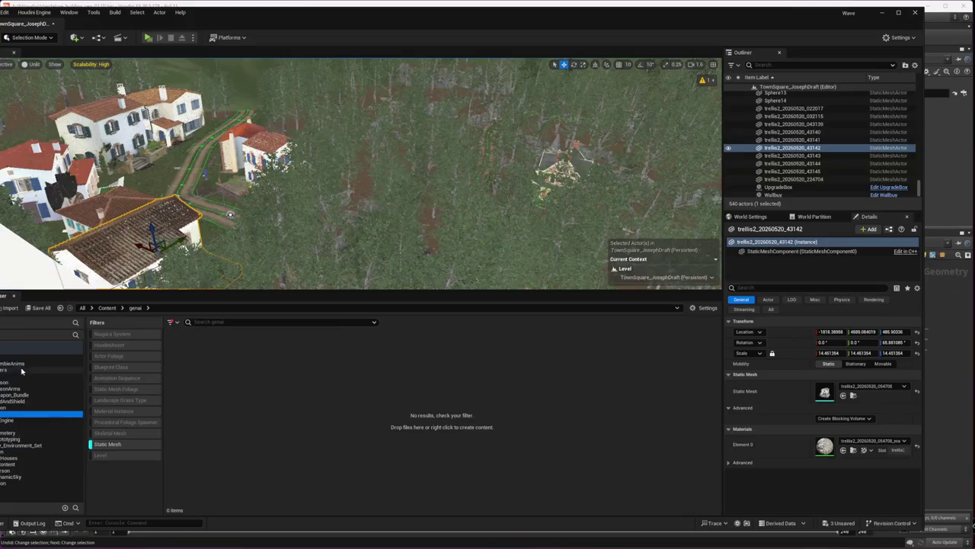
left_click(20, 381)
left_click(9, 425)
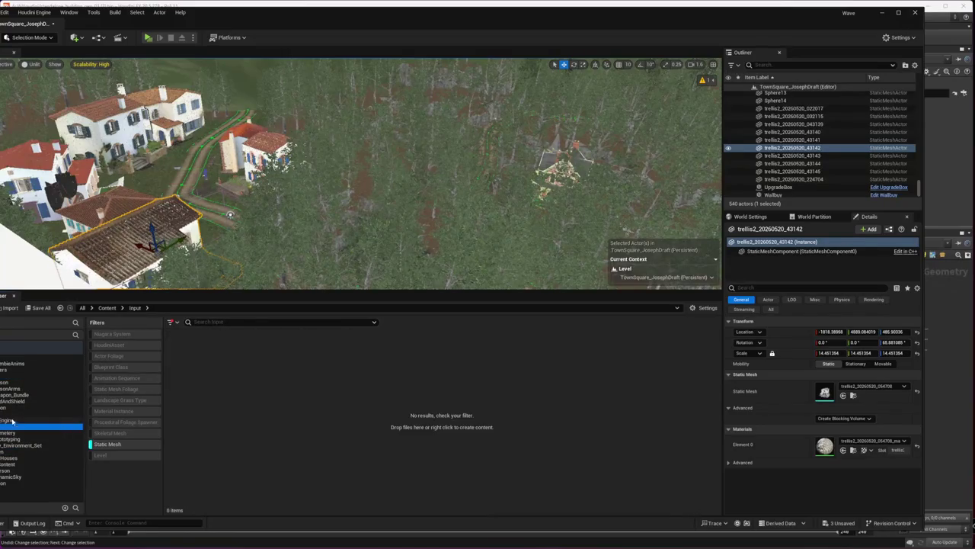
left_click(11, 452)
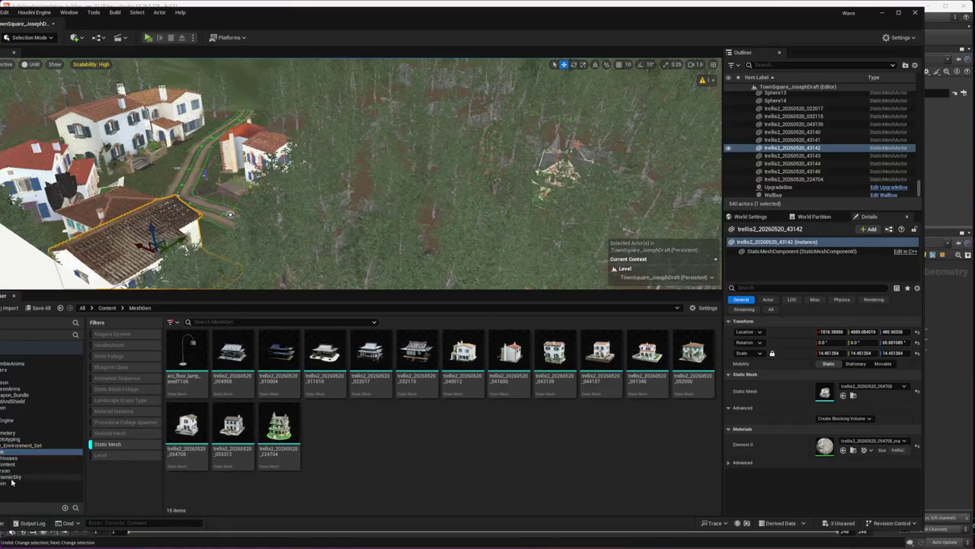
left_click(15, 457)
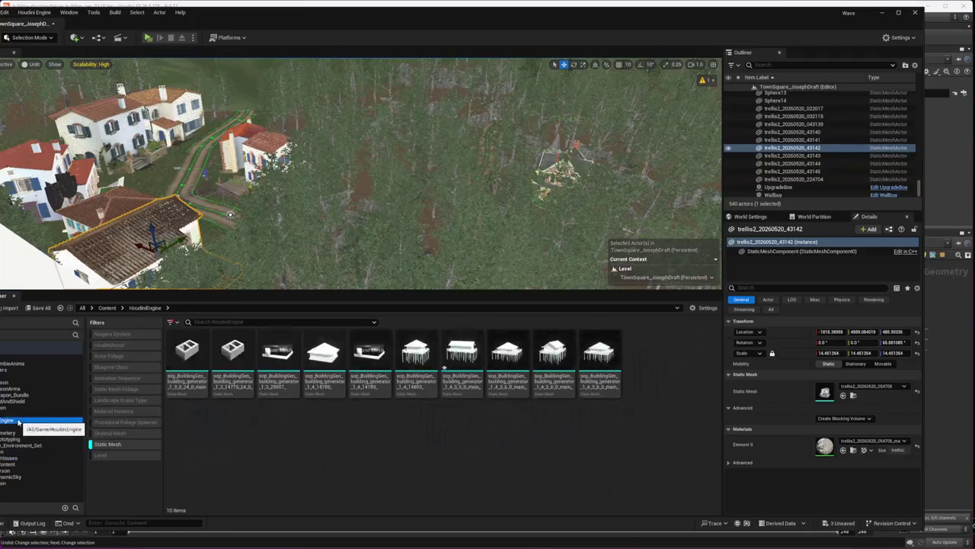
left_click(17, 413)
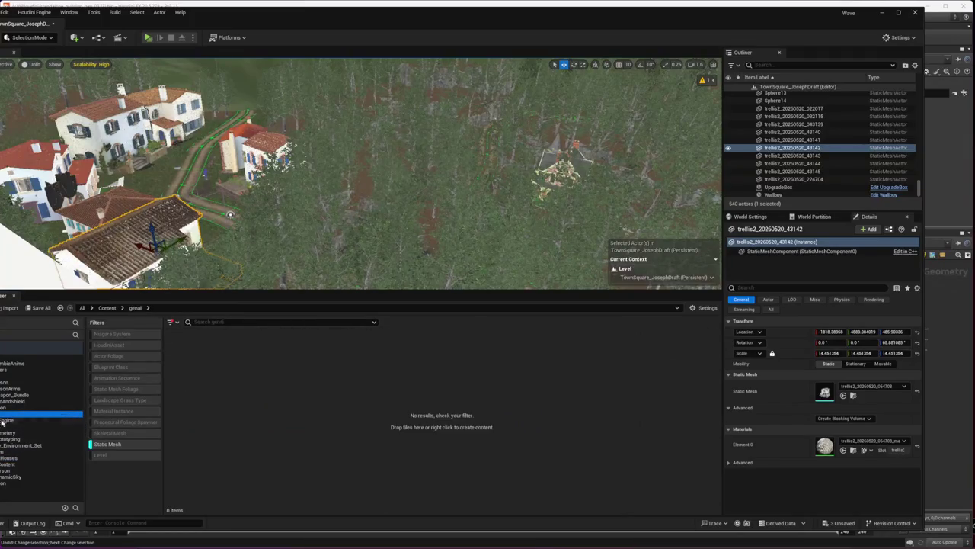
- Expand genai and drill into the Art Deco Glam club_armchair model folders, then step back out
double_click(17, 413)
left_click(31, 420)
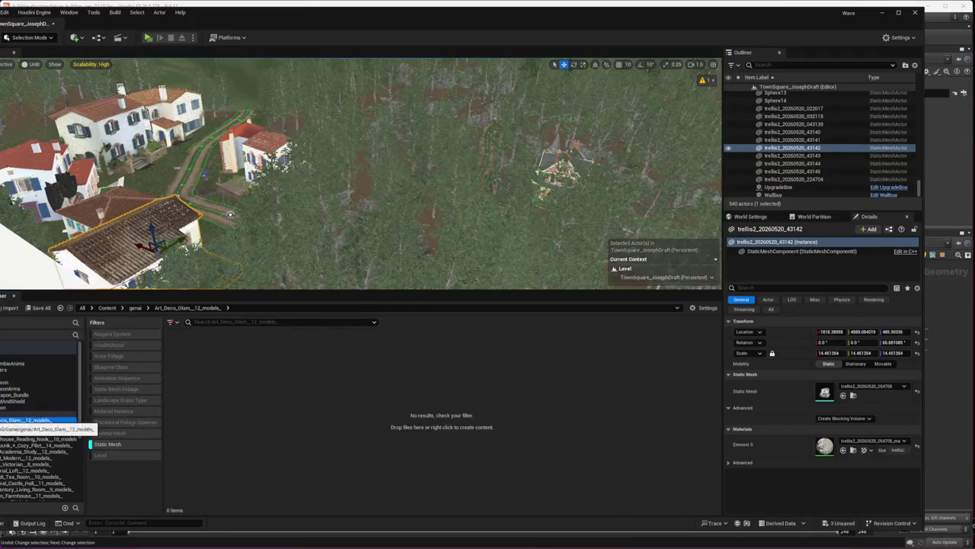
left_click(242, 375)
double_click(243, 375)
double_click(188, 355)
double_click(187, 364)
key("alt+Left")
key("alt+Left")
key("alt+Left")
key("alt+Left")
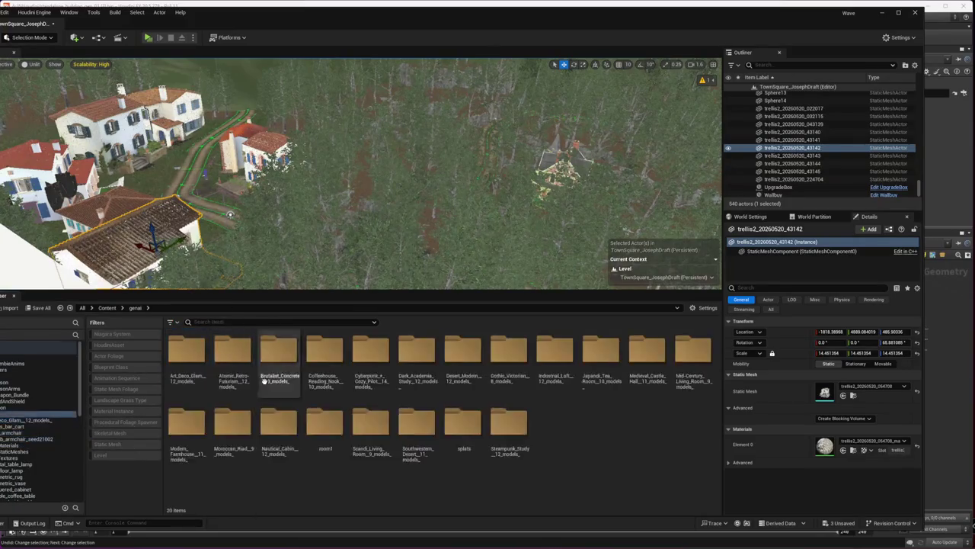
key("alt+Left")
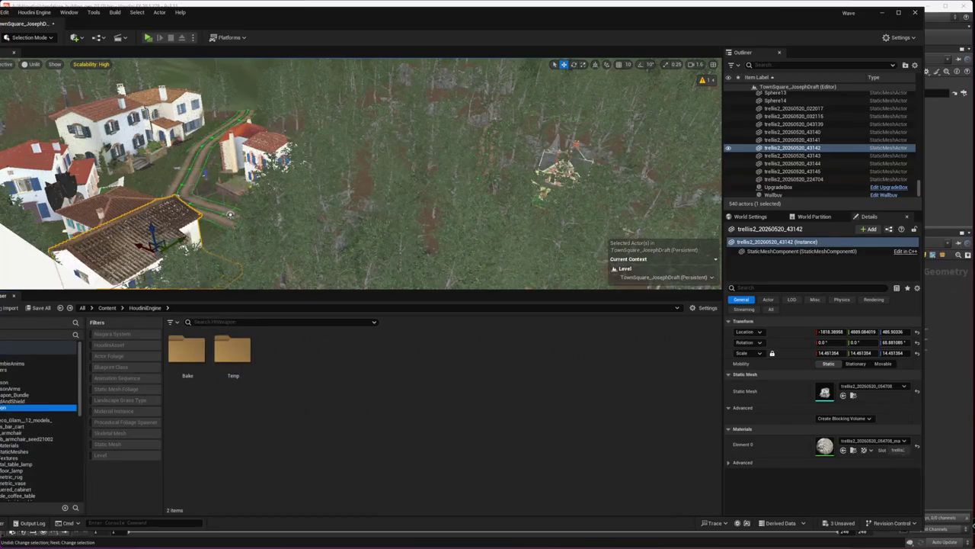
- Select the collapsed genai folder and request its deletion
left_click(30, 414)
key("Left")
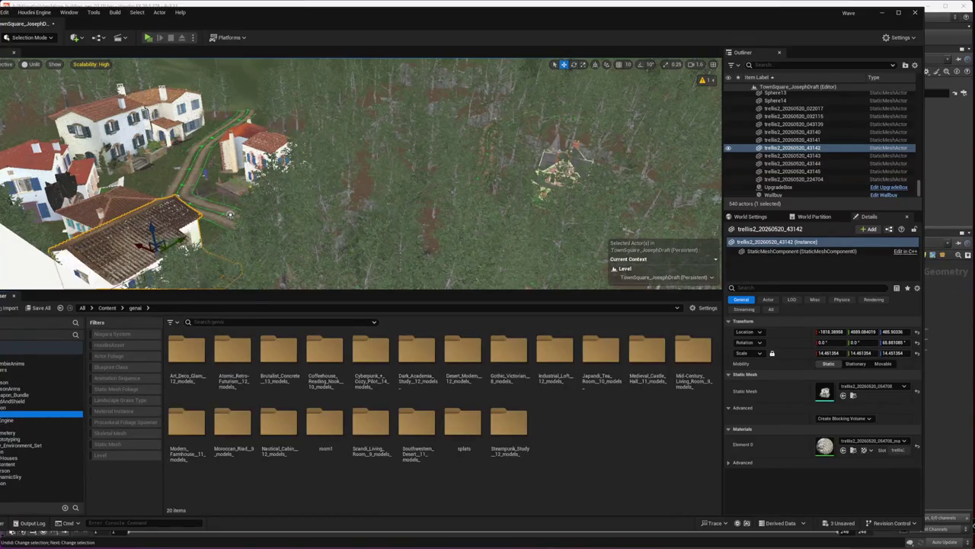
key("Delete")
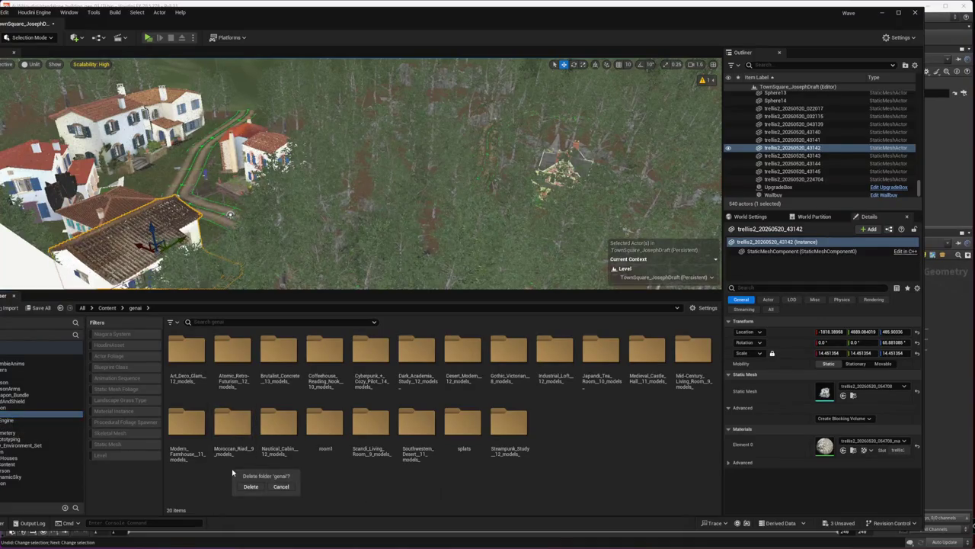
- Confirm deleting genai, then return to the genai folder to check whether it remains
left_click(250, 486)
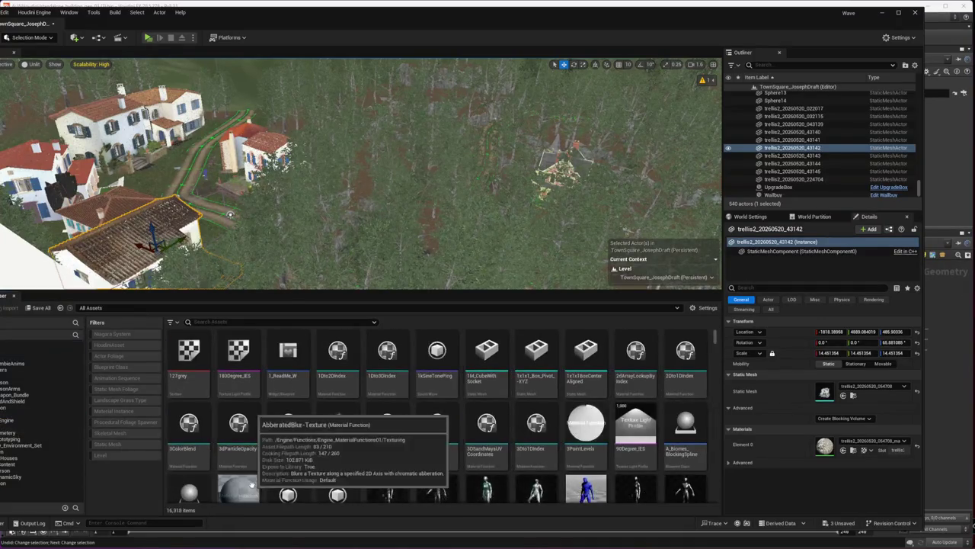
left_click(42, 414)
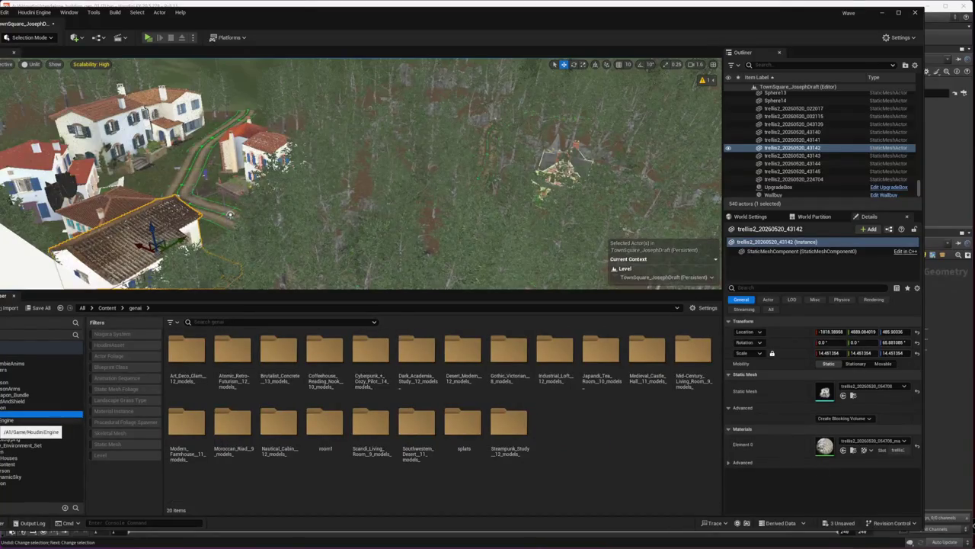
key("ctrl+z")
key("ctrl+z")
left_click(23, 439)
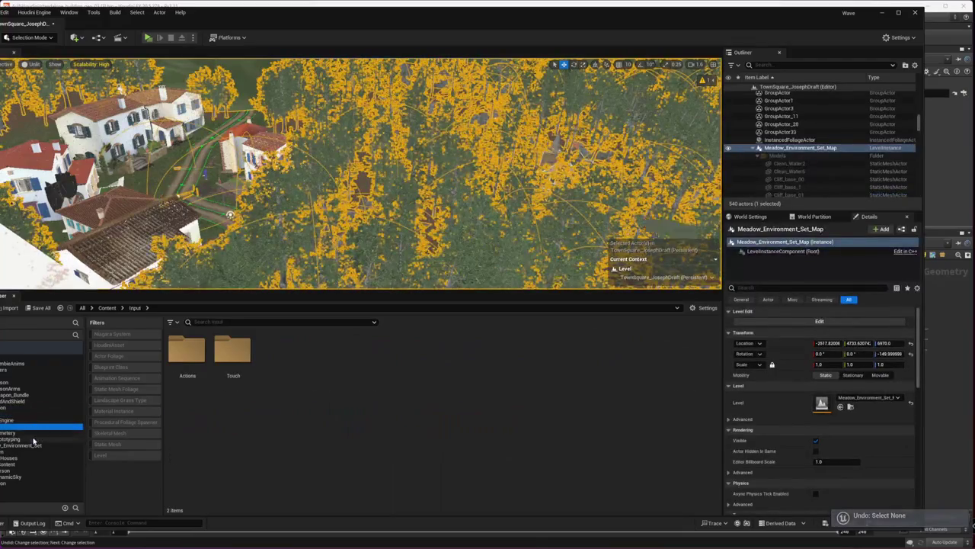
left_click(9, 413)
left_click(5, 416)
- Delete the genai folder a second time and check the folder tree again
key("Delete")
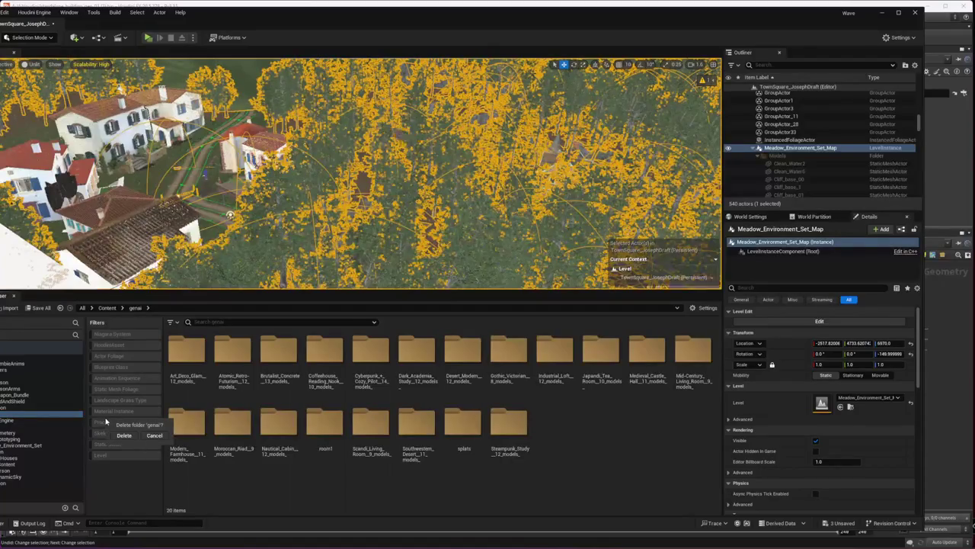
left_click(124, 435)
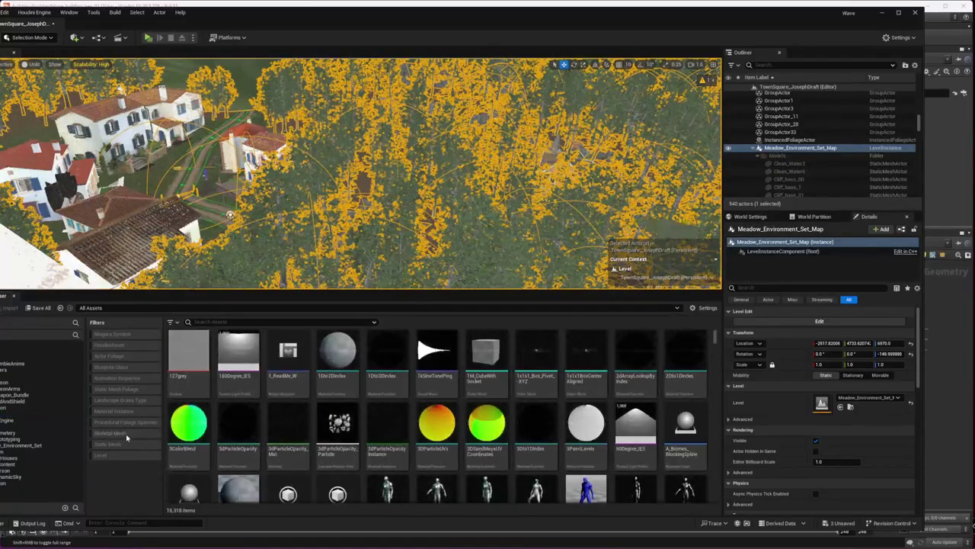
left_click(15, 374)
left_click(7, 414)
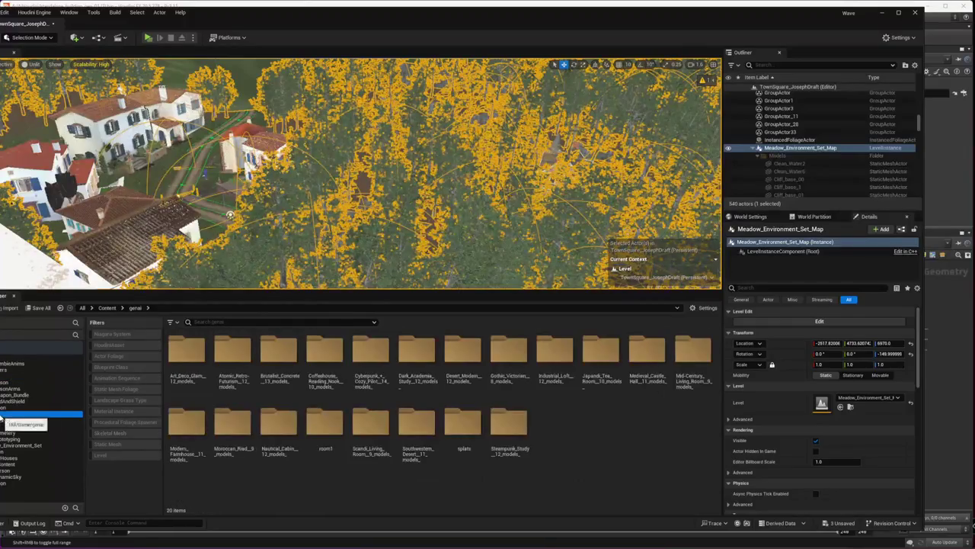
- Run Update Redirector References on the top-level Content folder
left_click(6, 351)
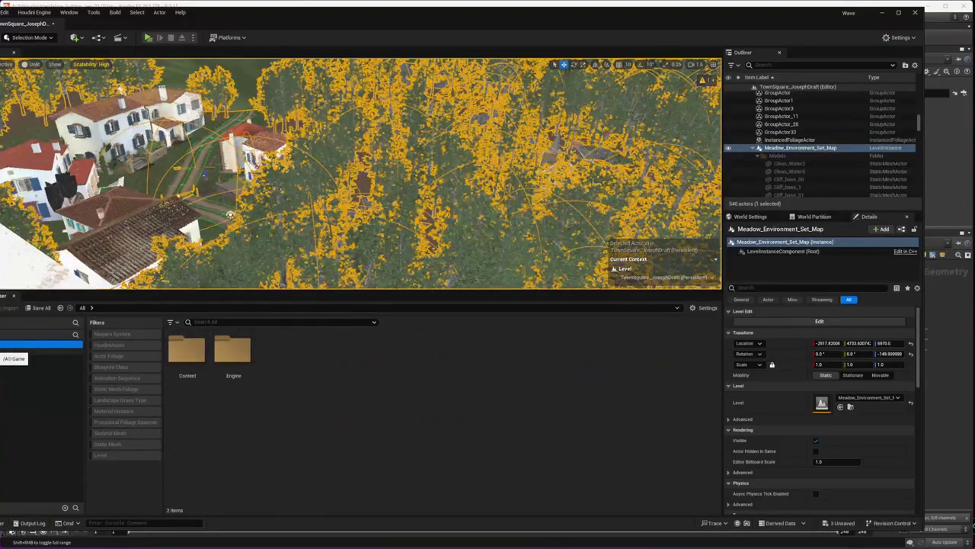
left_click(16, 350)
right_click(8, 350)
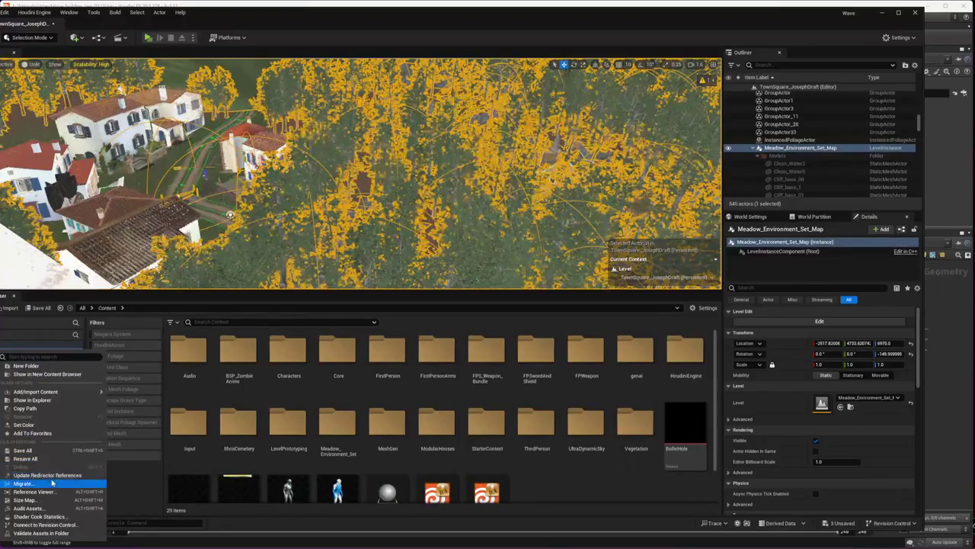
left_click(54, 475)
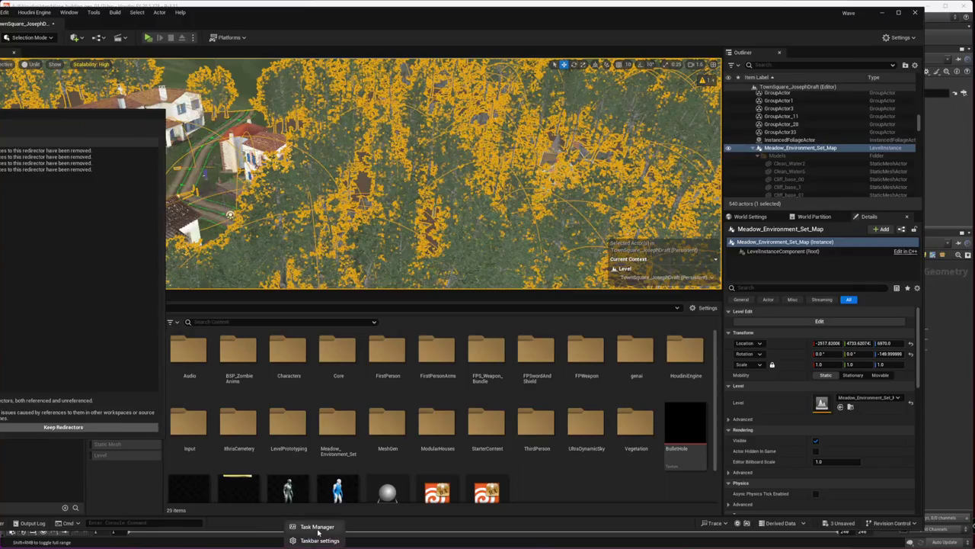
- In Task Manager, end the stuck Unreal Editor Redirector Update Report task
left_click(312, 540)
left_click(509, 128)
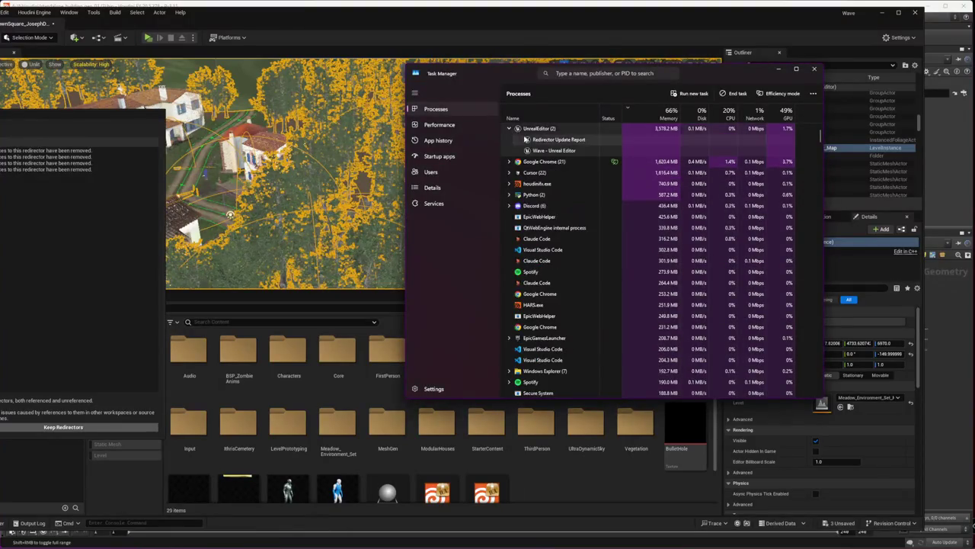
left_click(549, 140)
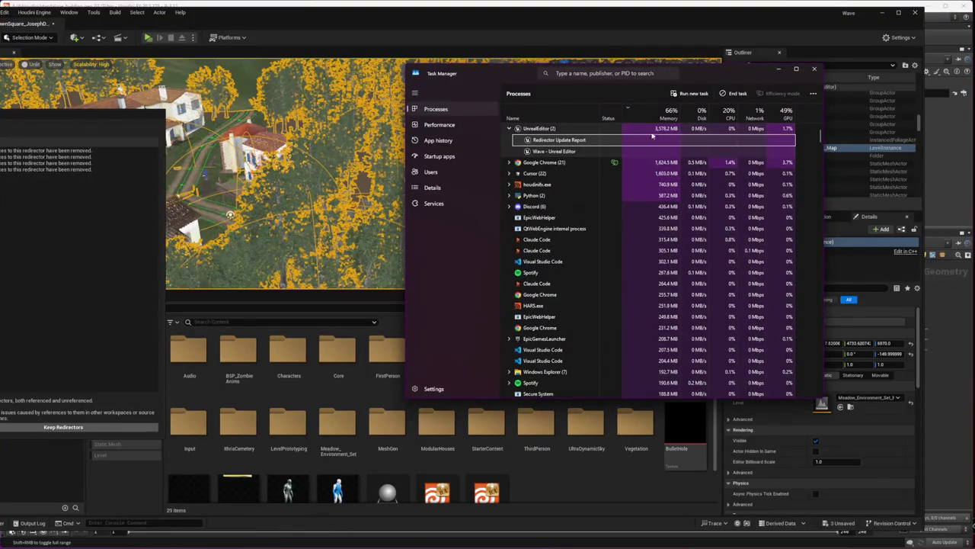
left_click(739, 93)
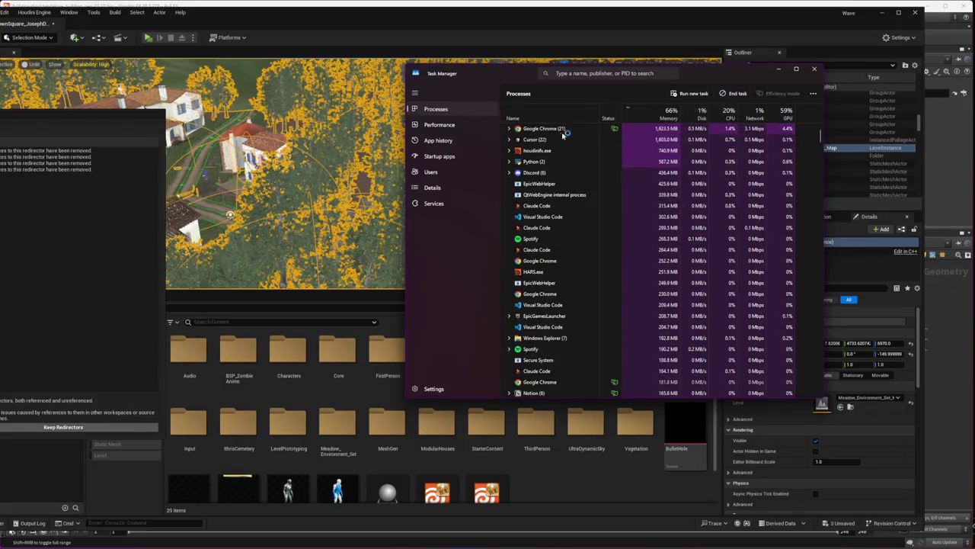
left_click(76, 174)
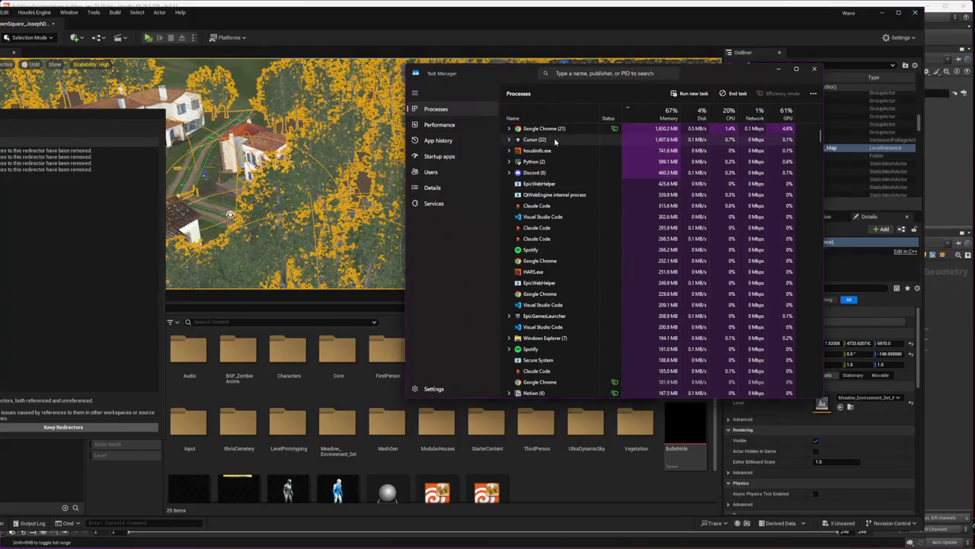
left_click(550, 184)
left_click(211, 540)
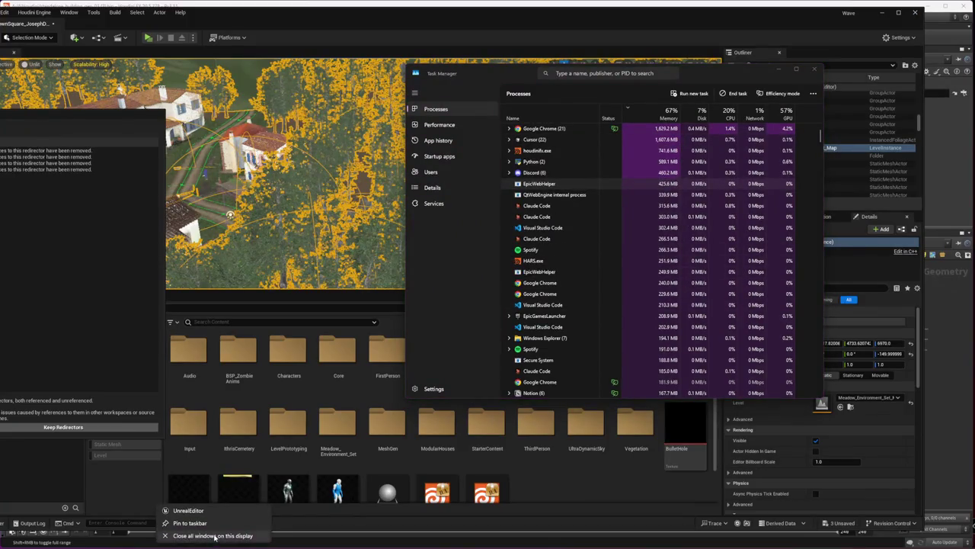
left_click(605, 178)
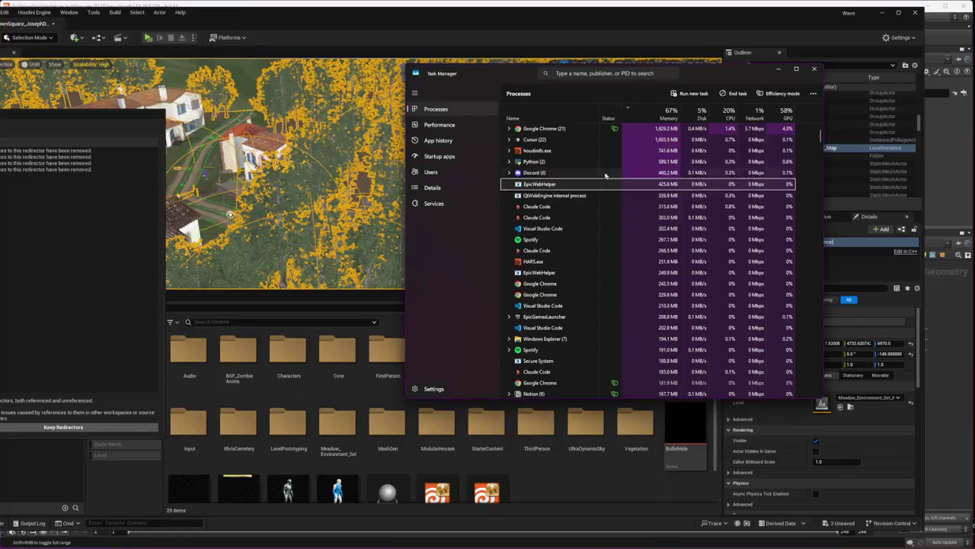
- Check memory use sorted largest first, close Task Manager, and minimize Unreal Editor
left_click(560, 172)
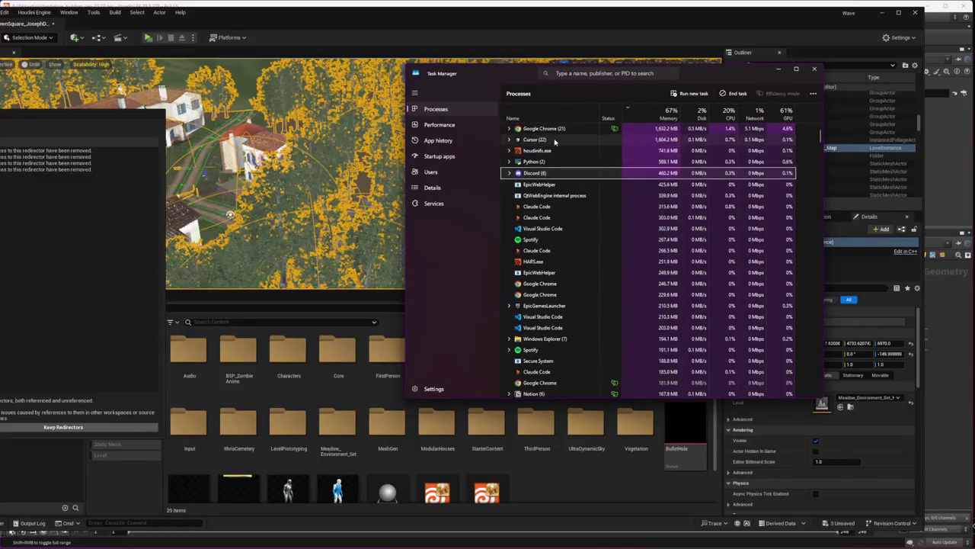
left_click(439, 124)
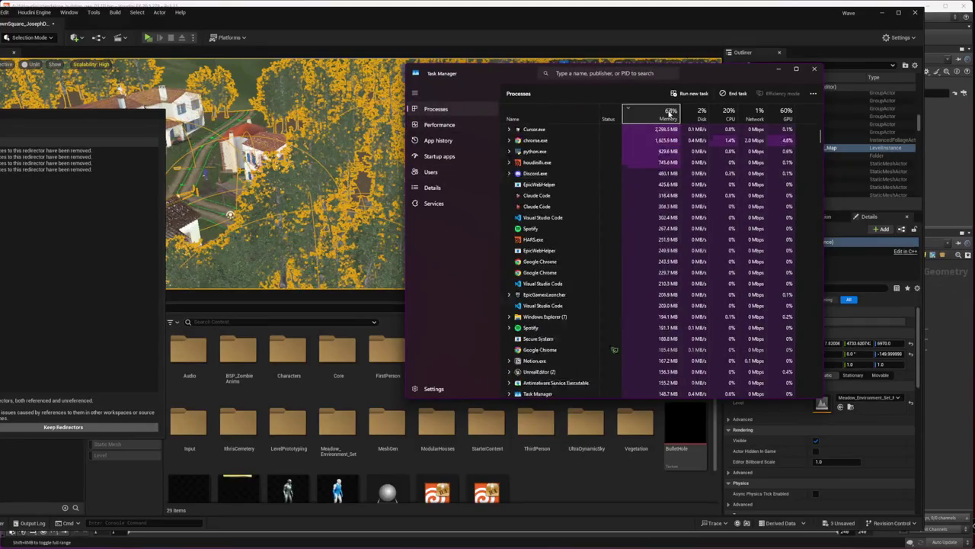
left_click(670, 113)
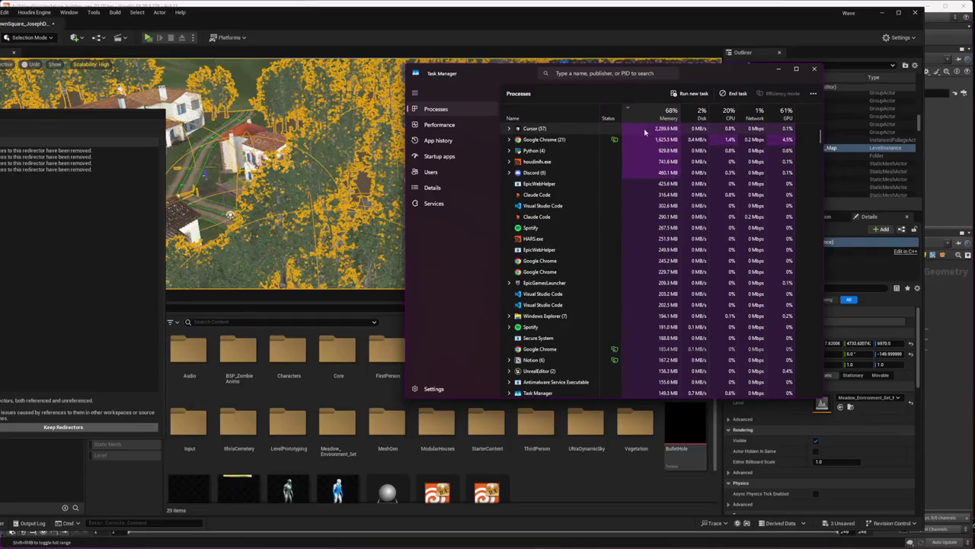
left_click(813, 69)
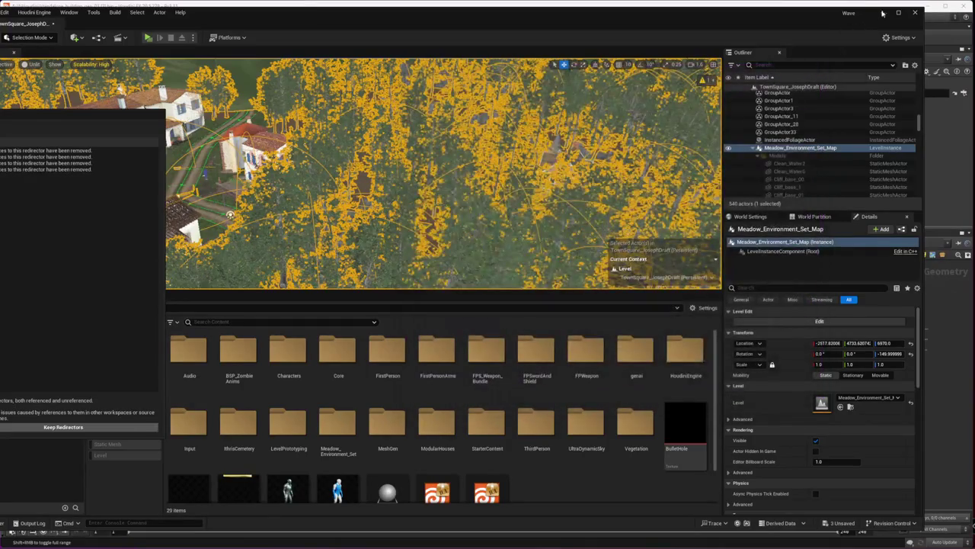
left_click(882, 13)
- Save the building generator file and zoom around the network
key("ctrl+s")
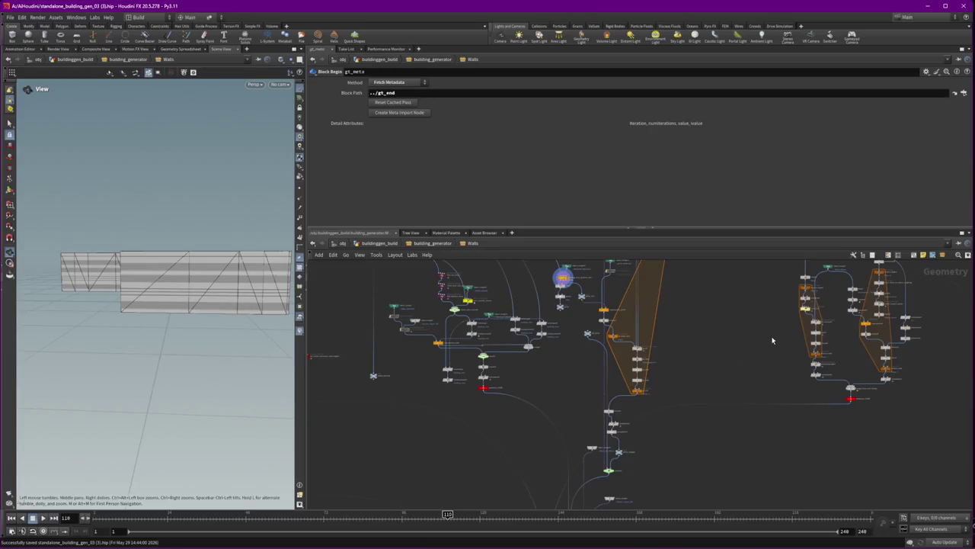
scroll(583, 303, "up", 2)
scroll(583, 303, "up", 3)
scroll(582, 303, "up", 3)
scroll(583, 303, "up", 2)
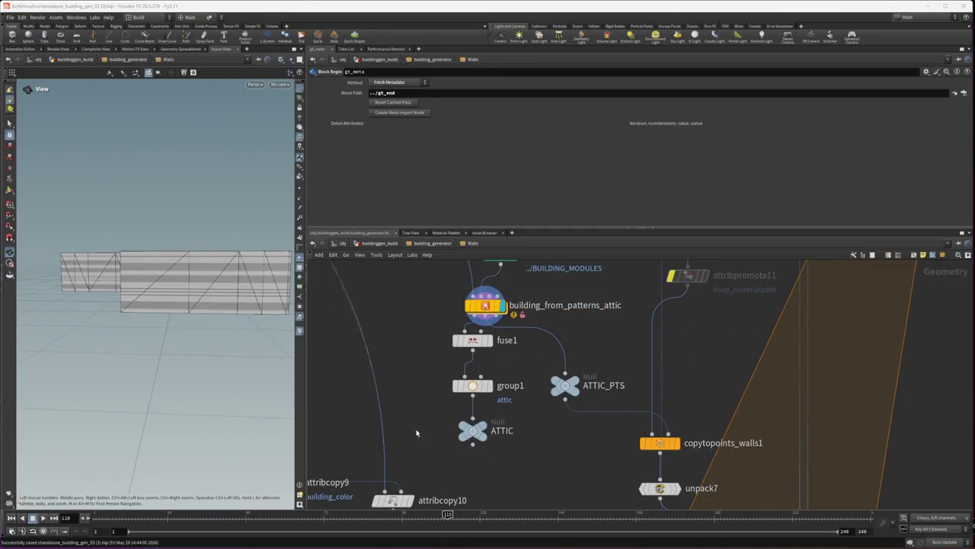
scroll(384, 436, "down", 2)
scroll(430, 444, "down", 3)
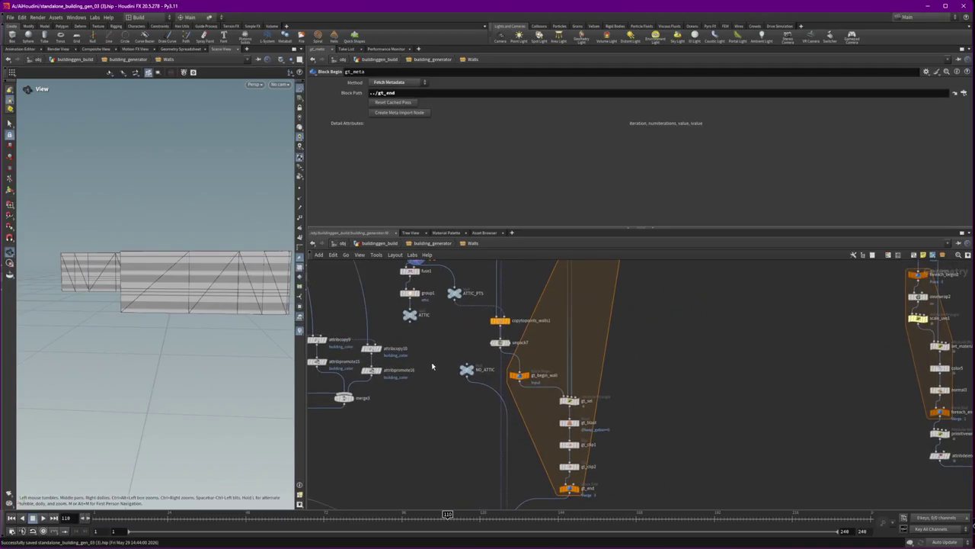
scroll(433, 371, "up", 3)
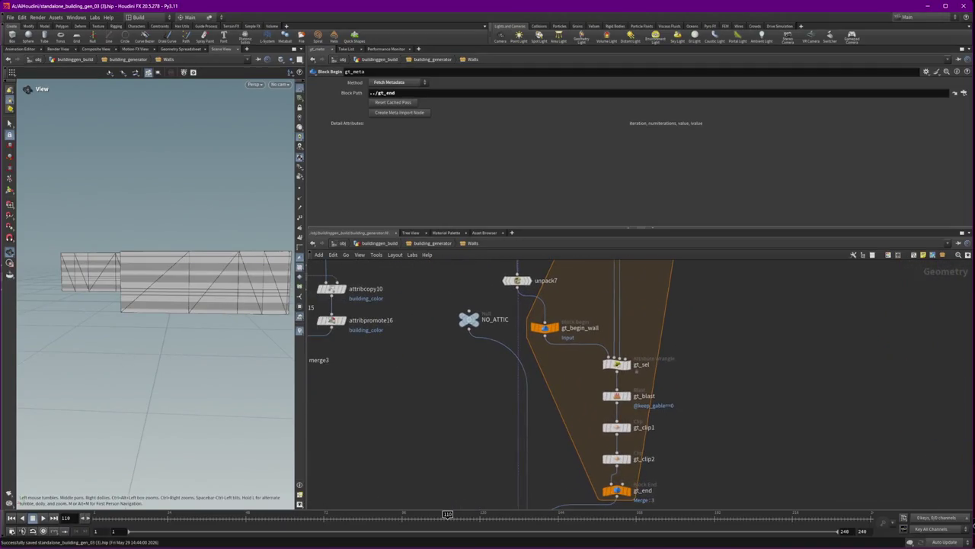
- Display and select normal2 (Cusp Angle 60), then orbit around the attic roof pieces
middle_click_drag(530, 495, 490, 352)
left_click(500, 409)
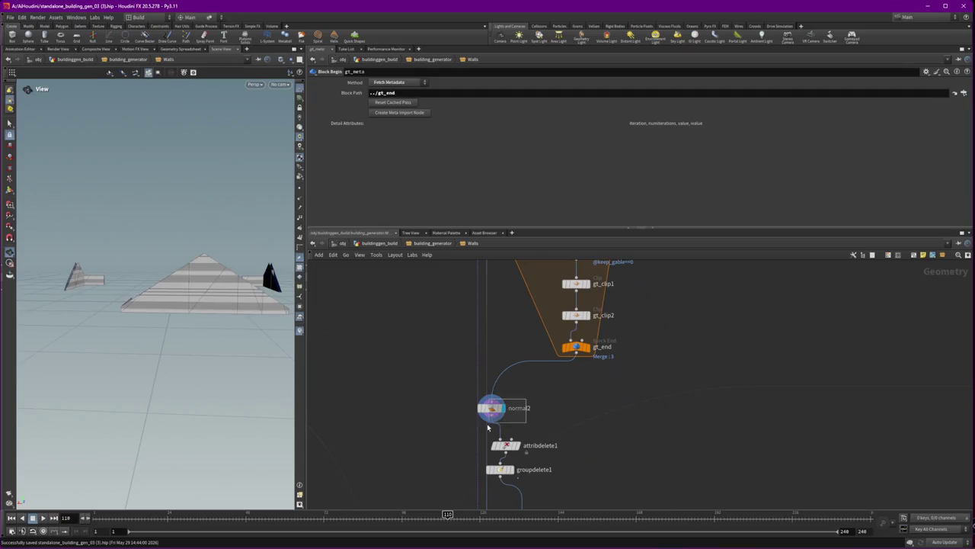
left_click(491, 409)
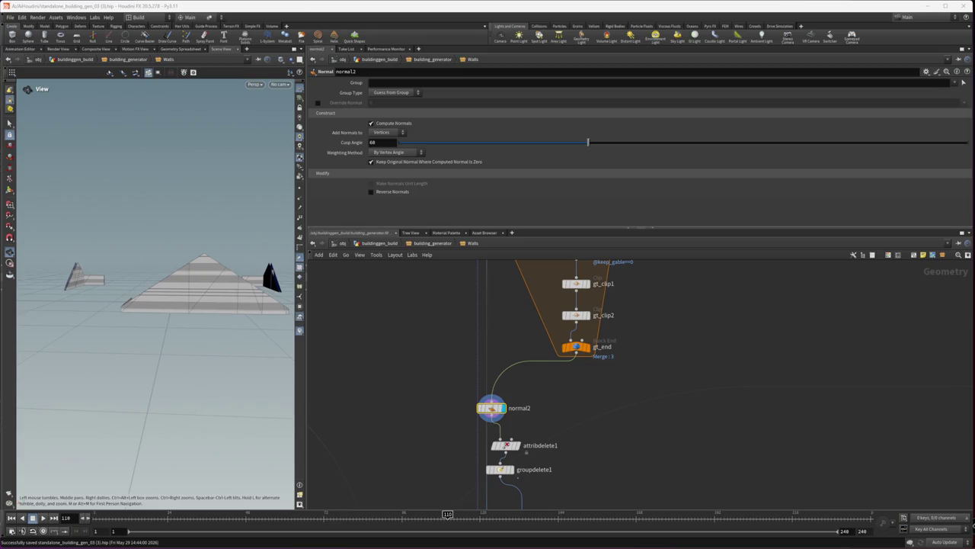
left_click_drag(183, 331, 149, 320)
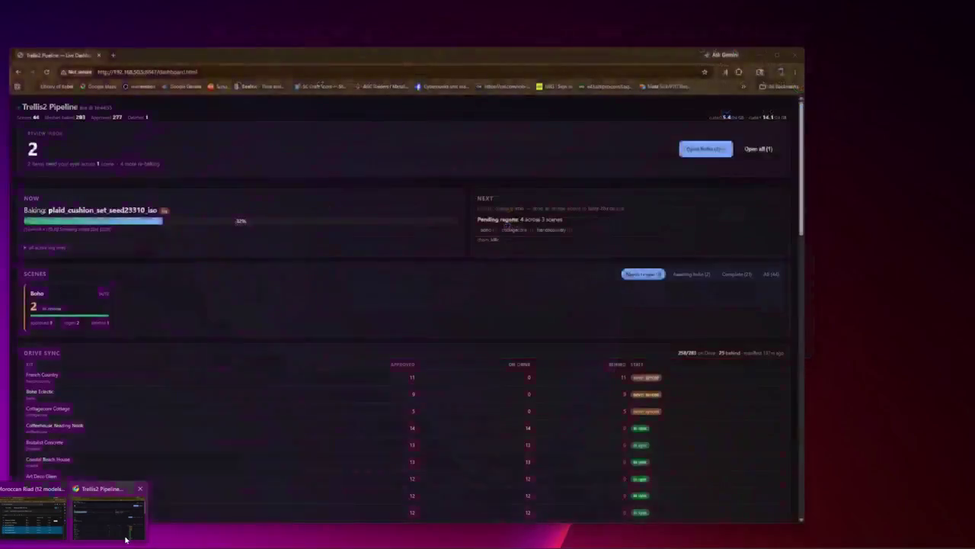
- Refresh the Trellis2 dashboard, open the Boho review and page through its approved meshes
left_click(109, 507)
left_click(47, 72)
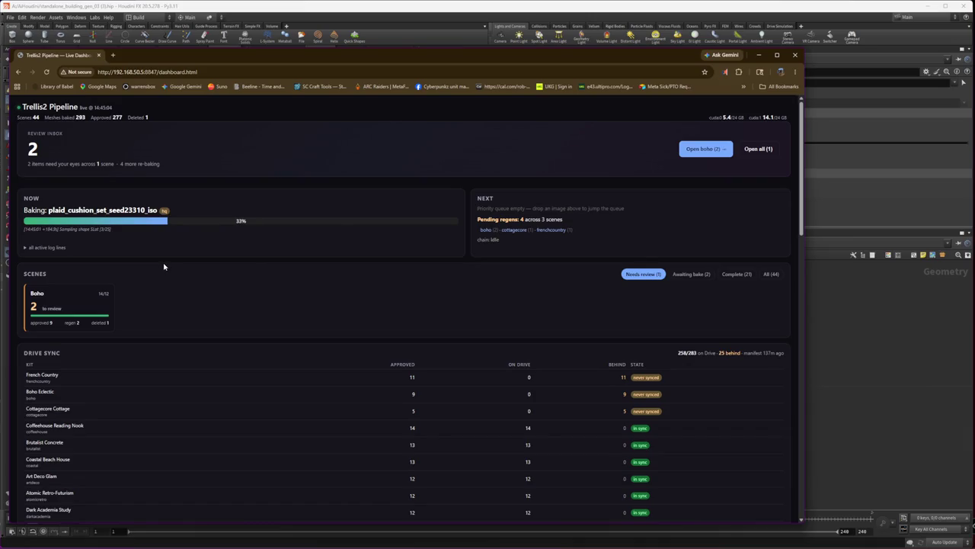
left_click(86, 307)
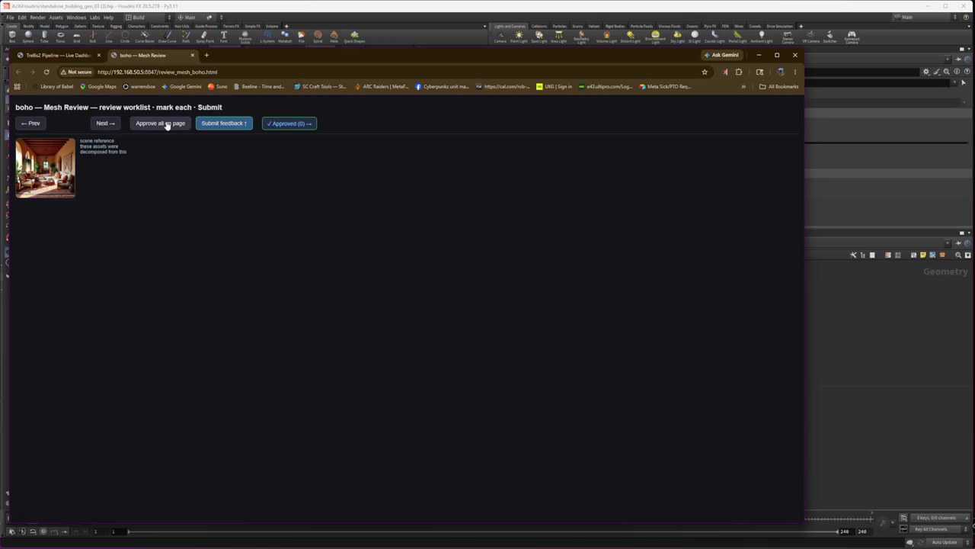
left_click(282, 124)
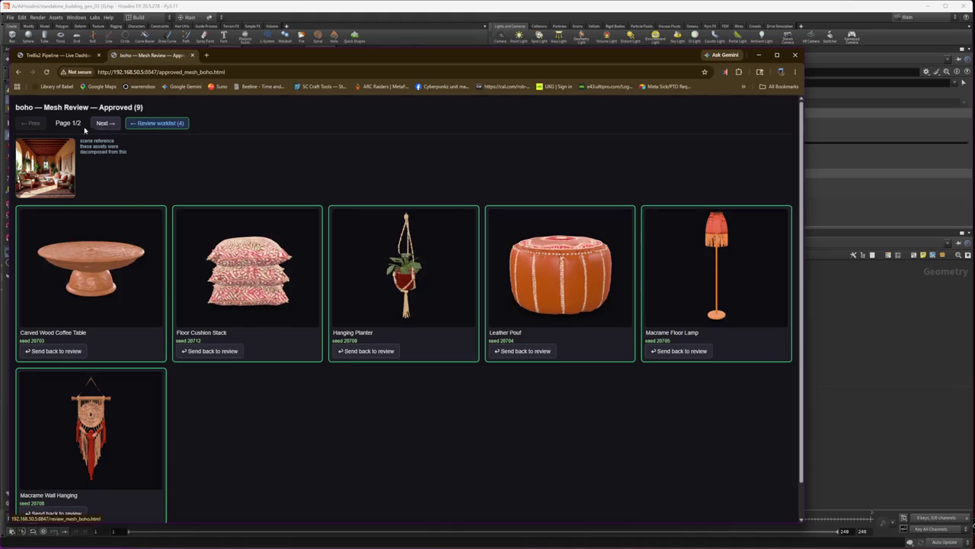
left_click(105, 122)
left_click(174, 127)
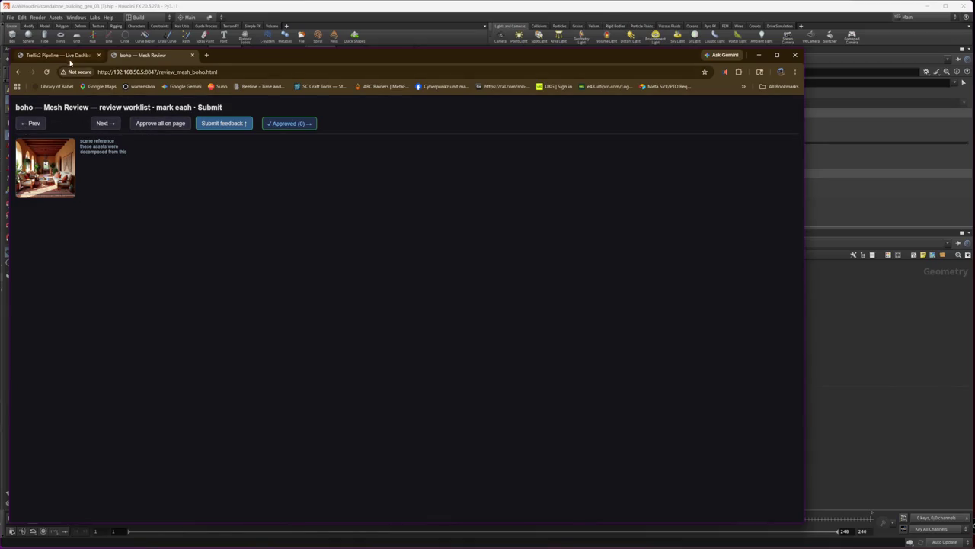
key("ctrl+w")
left_click(46, 71)
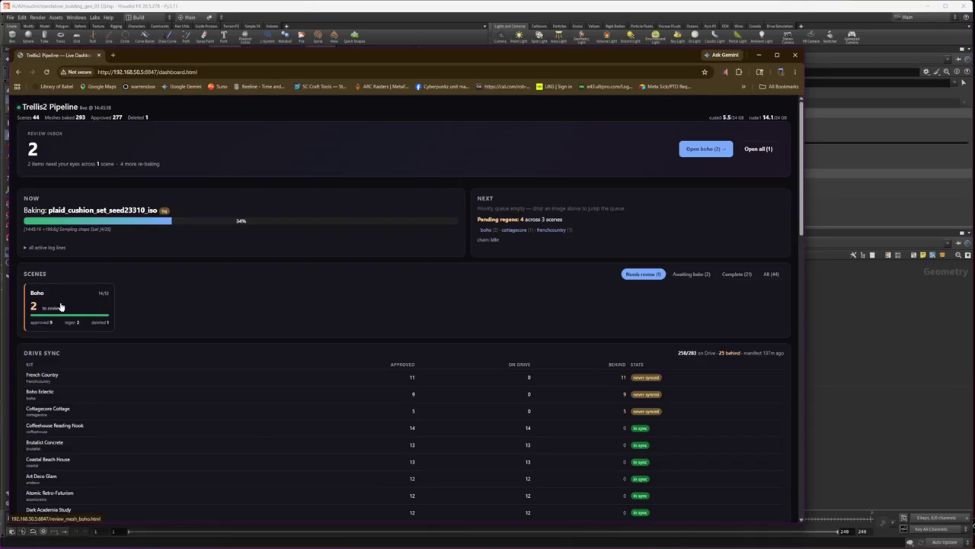
- Review the Approved (9) boho meshes again, close the review, and filter to Awaiting bake
left_click(704, 150)
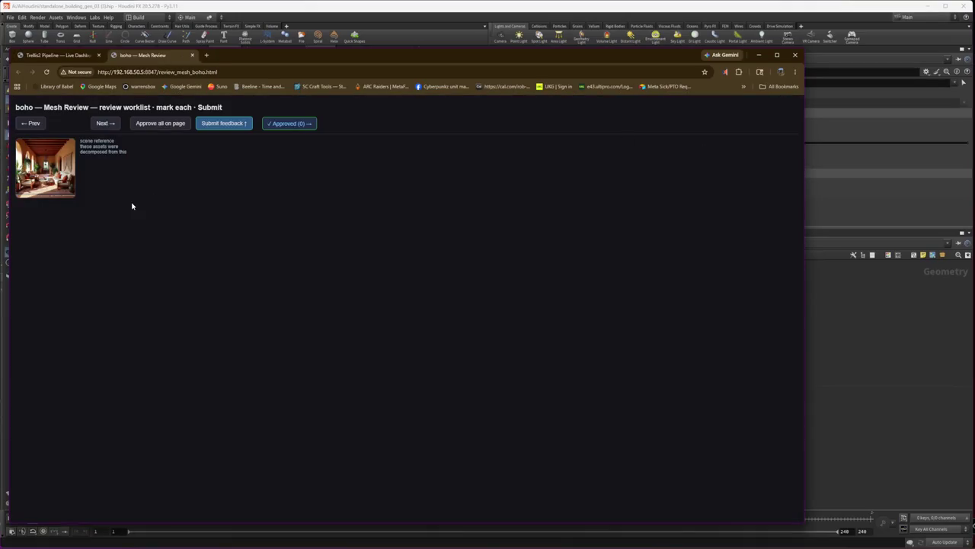
triple_click(103, 146)
left_click(408, 364)
left_click(289, 124)
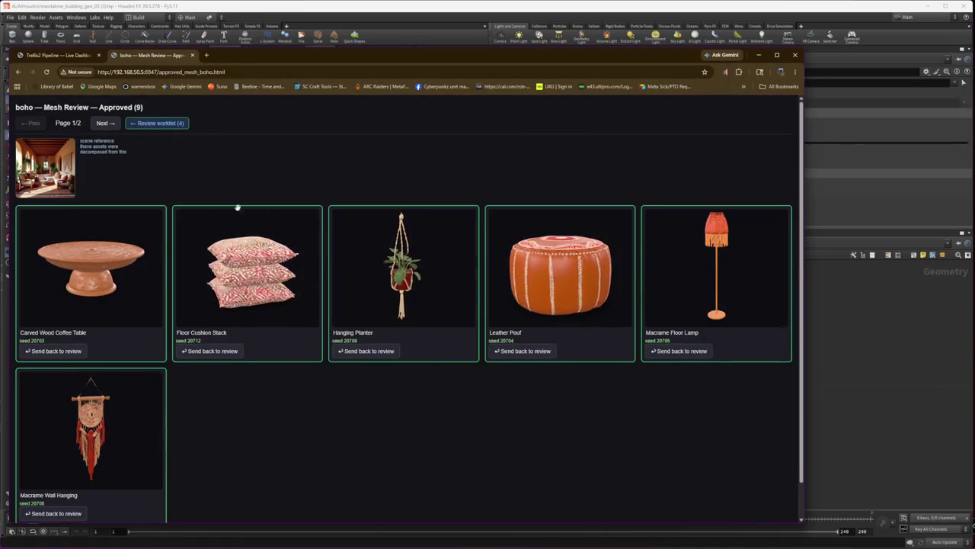
left_click(104, 124)
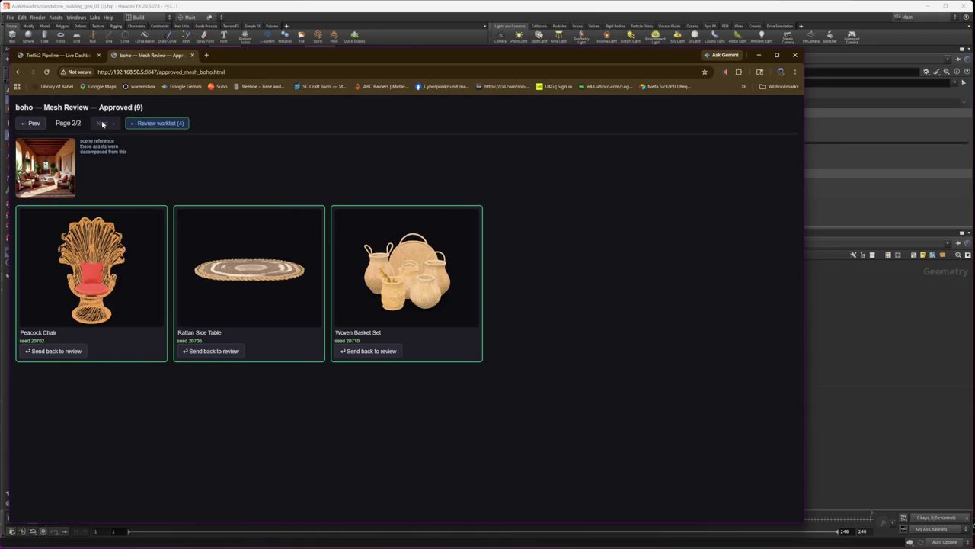
left_click(26, 124)
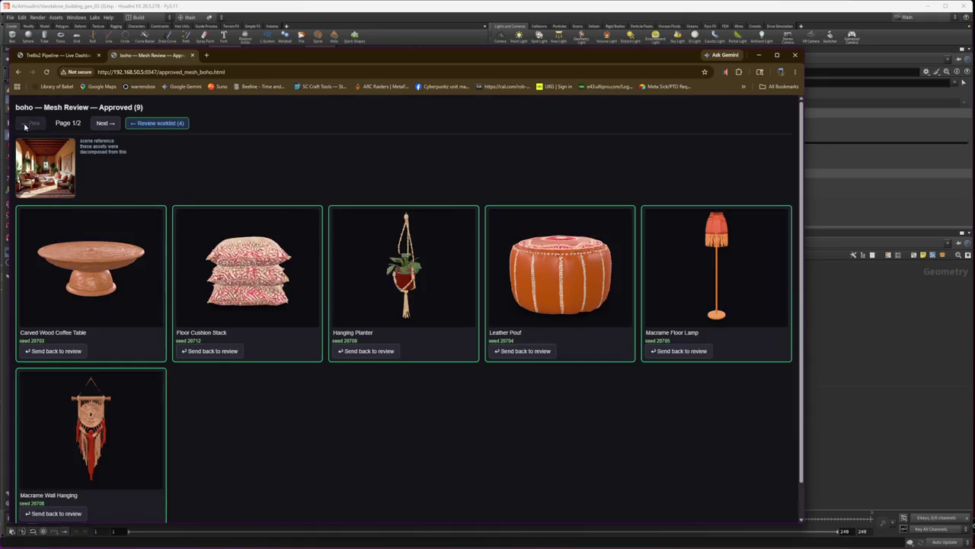
left_click(156, 123)
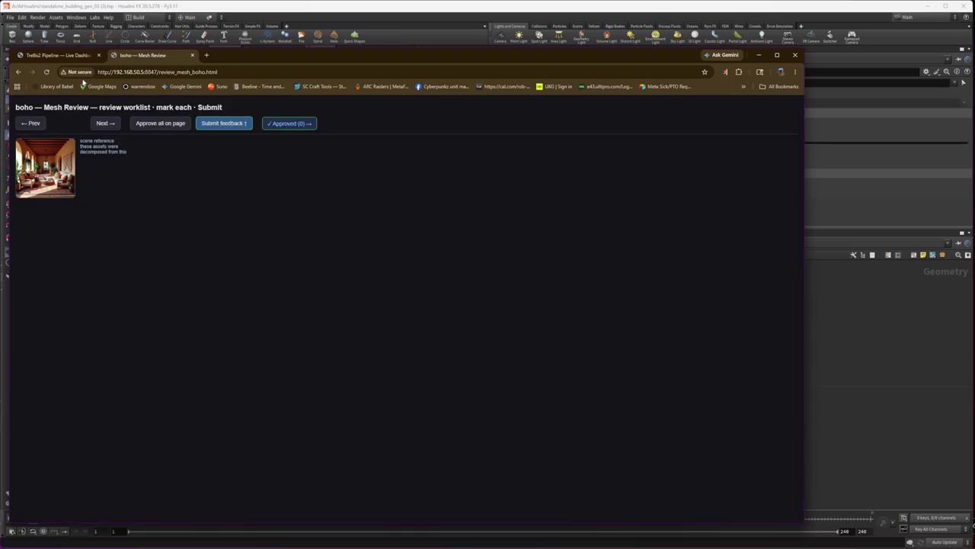
left_click(54, 55)
middle_click(147, 56)
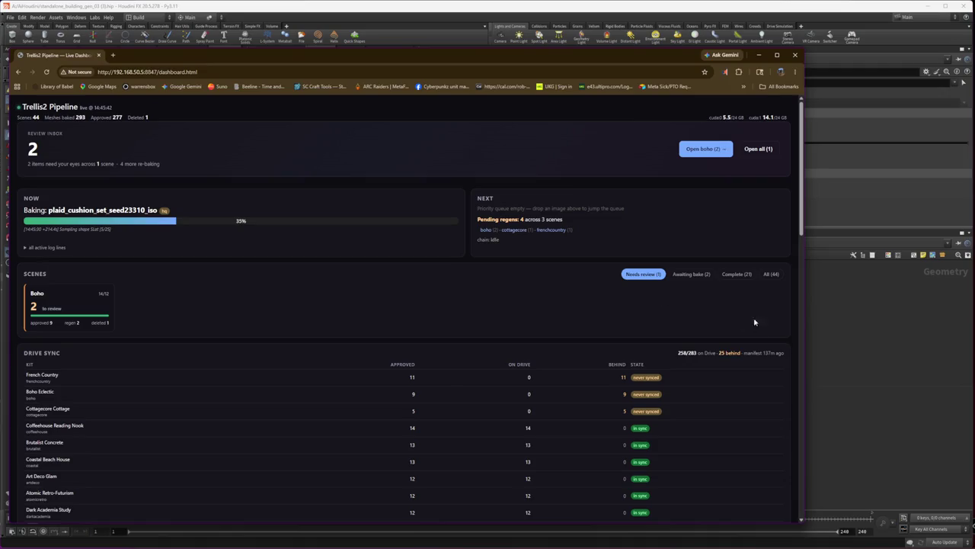
left_click(685, 274)
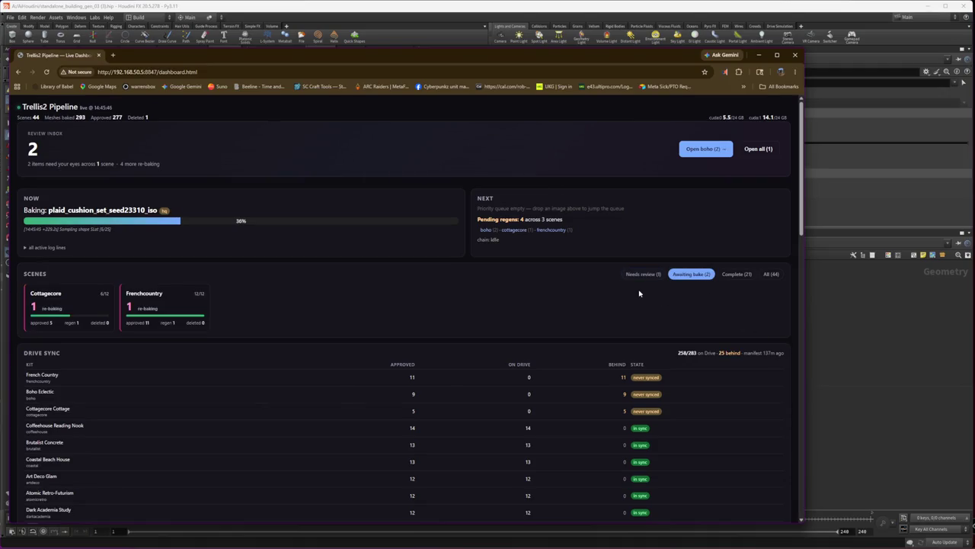
left_click(55, 307)
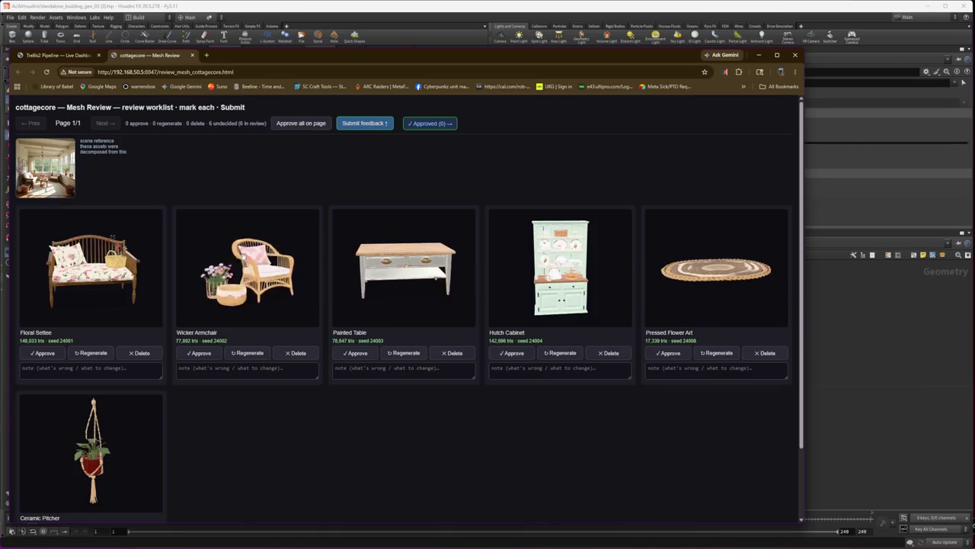
scroll(235, 284, "up", 3)
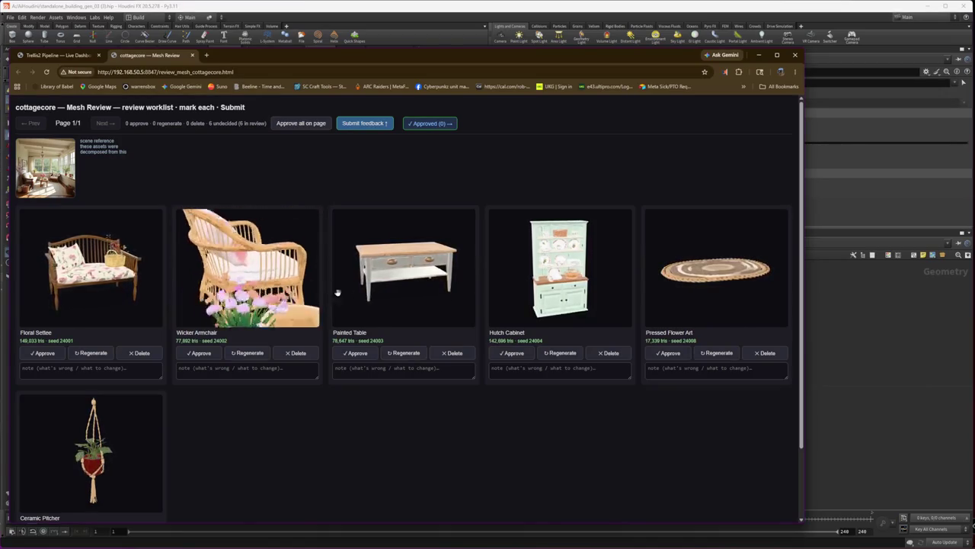
scroll(91, 259, "up", 5)
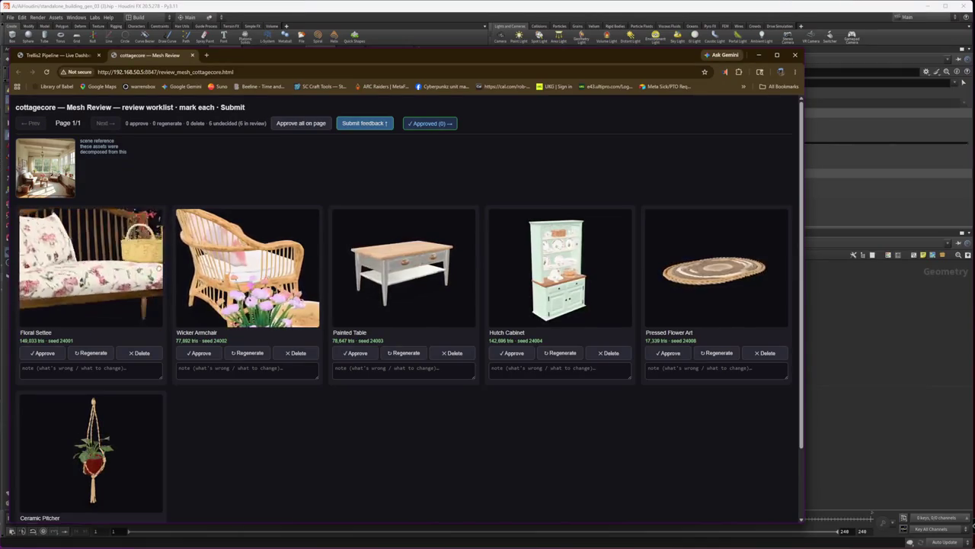
left_click(192, 55)
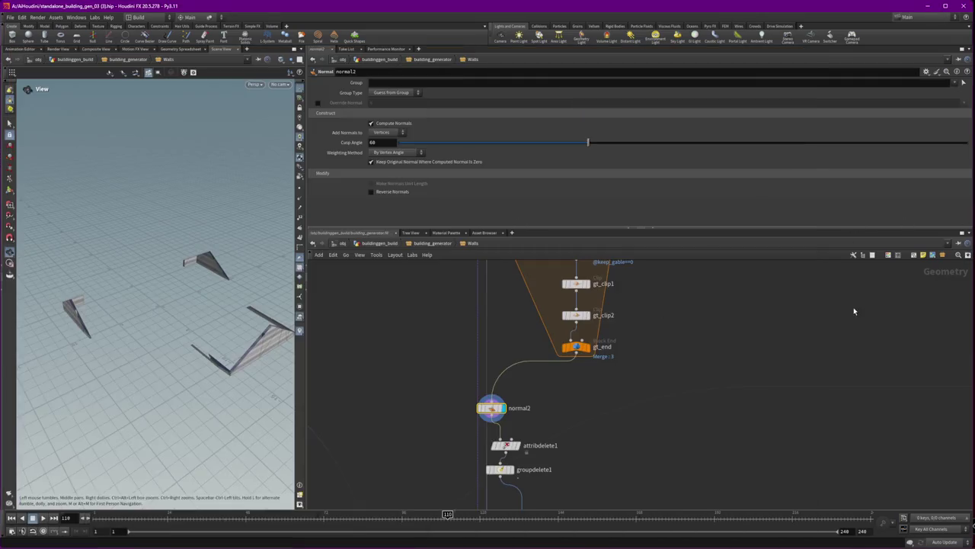
- Move normal2 up-right and stack attribdelete1 and groupdelete1 beneath it in a column
left_click(852, 227)
left_click_drag(492, 408, 585, 384)
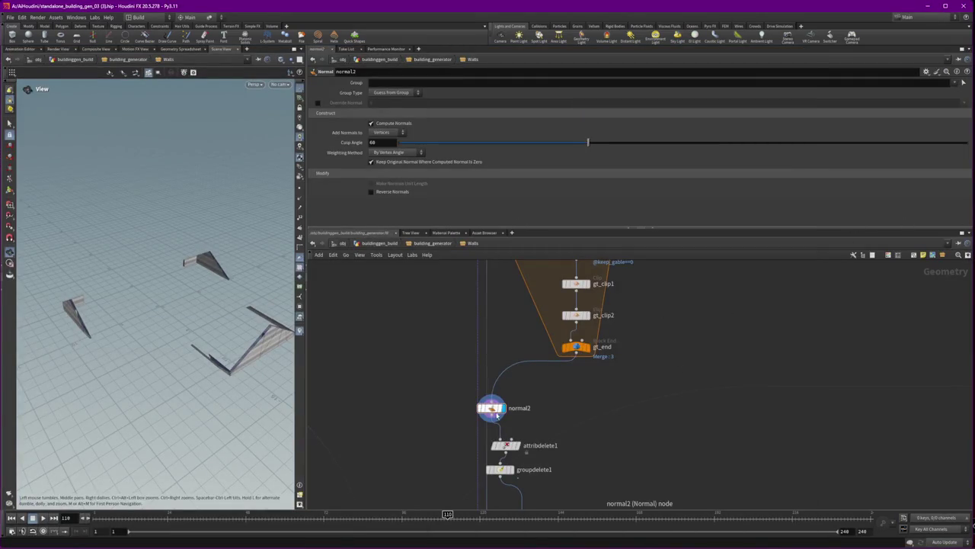
mouse_move(553, 502)
left_mouse_down()
mouse_move(482, 433)
mouse_move(590, 420)
mouse_move(580, 474)
left_mouse_up()
middle_click_drag(691, 486, 660, 380)
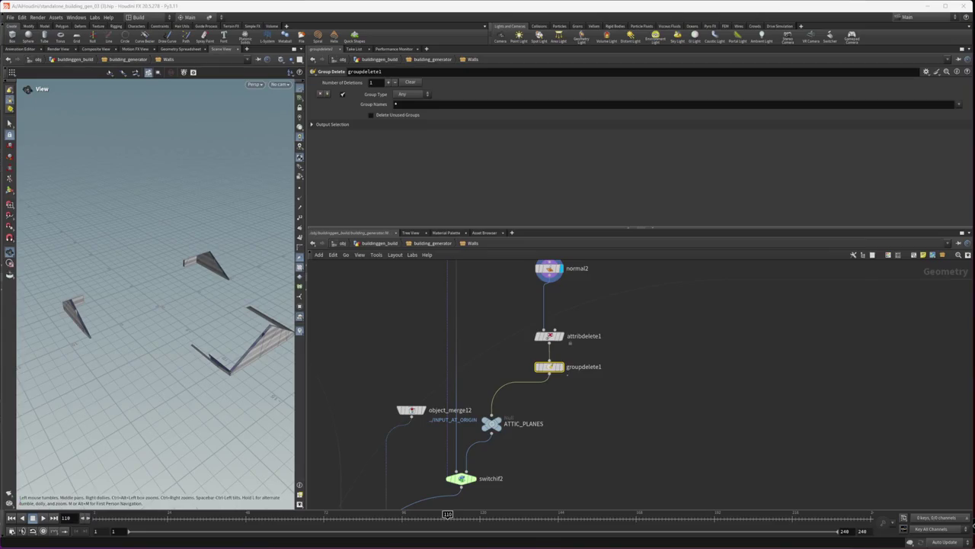
- Place ATTIC_PLANES beneath groupdelete1, zoom out, then glance at the Trellis2 dashboard and return to Houdini
left_click_drag(491, 423, 549, 410)
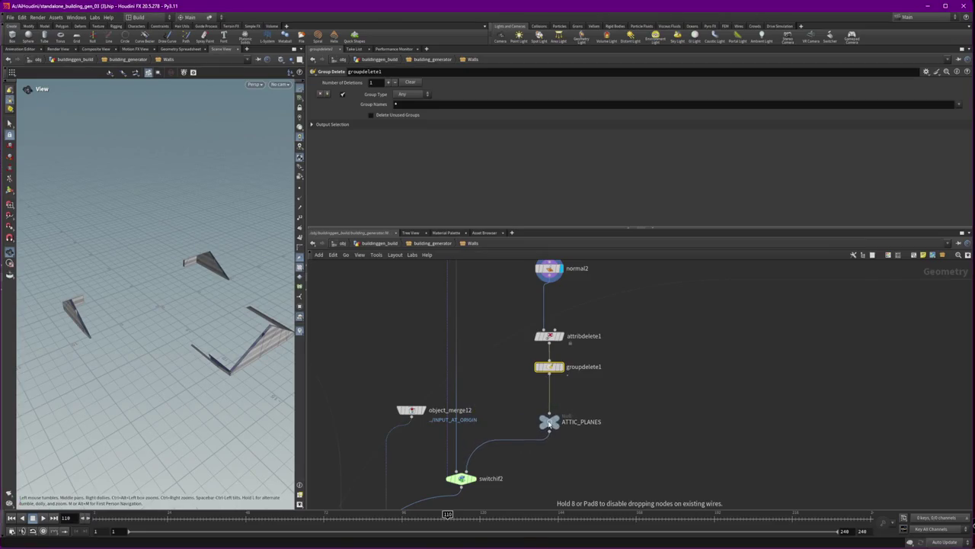
scroll(562, 413, "down", 3)
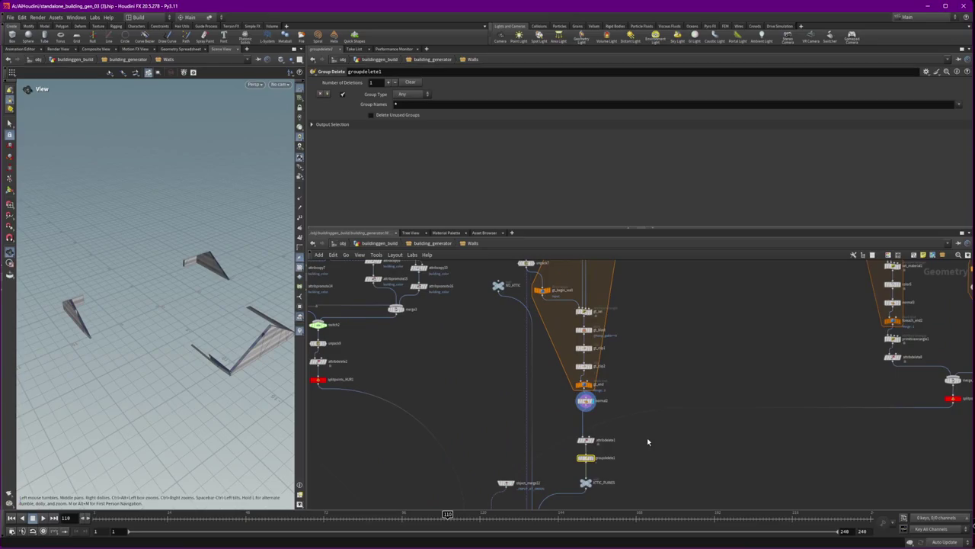
scroll(646, 440, "down", 2)
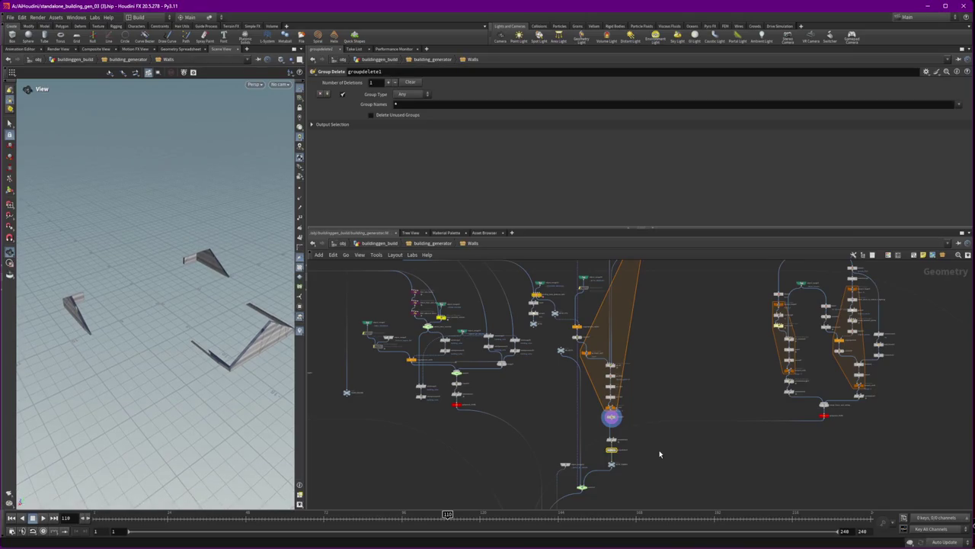
mouse_move(18, 541)
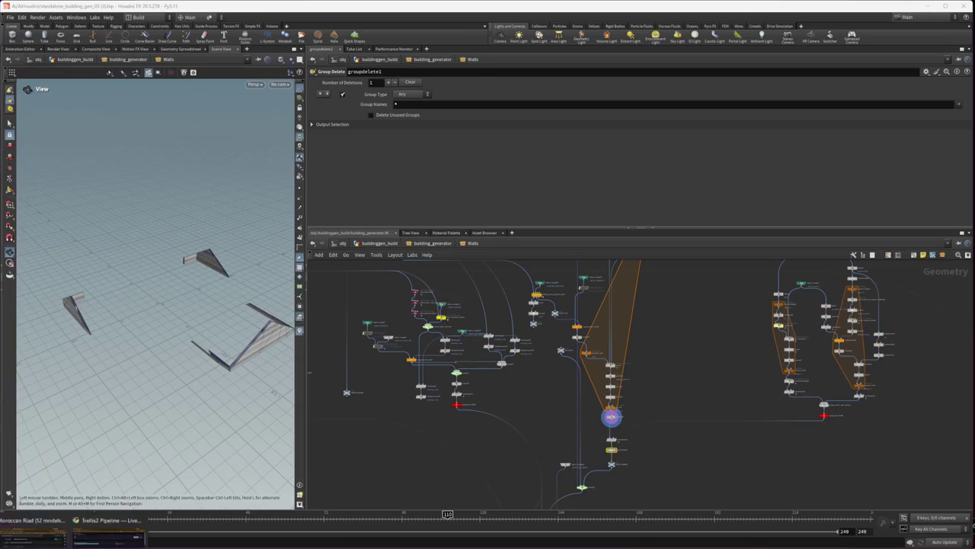
left_click(98, 524)
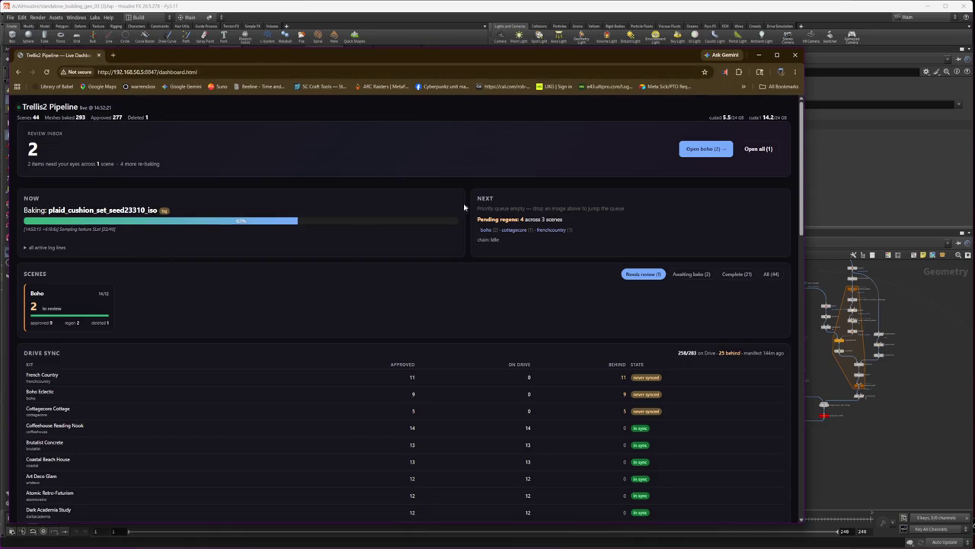
left_click(966, 441)
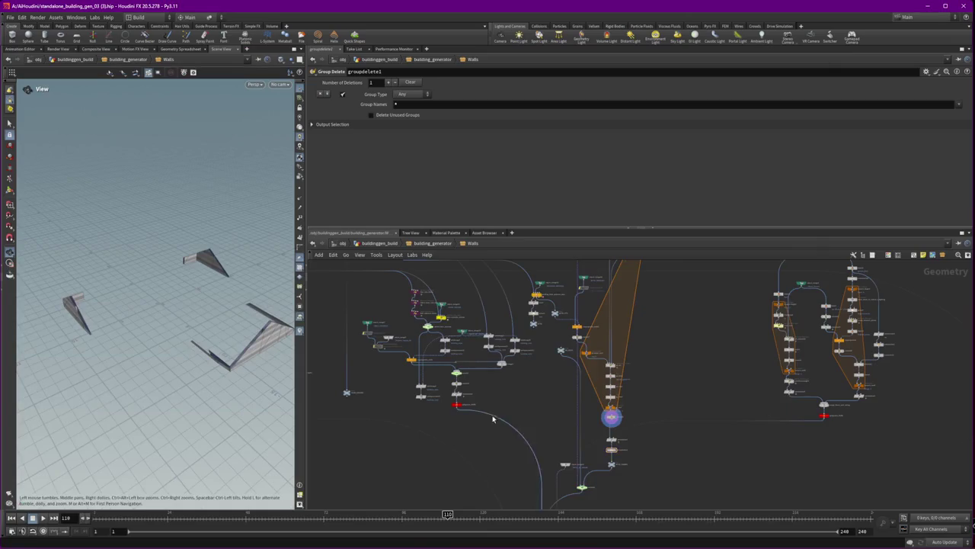
- Set SHAPEGEN_CONTROLS' Shape Type to H / I-shape in building_generator and orbit to inspect the new layout
left_click(416, 243)
mouse_move(234, 290)
left_mouse_down()
mouse_move(102, 299)
mouse_move(294, 343)
left_mouse_up()
scroll(554, 379, "down", 3)
scroll(553, 379, "down", 2)
middle_click_drag(620, 300, 521, 300)
left_click(810, 400)
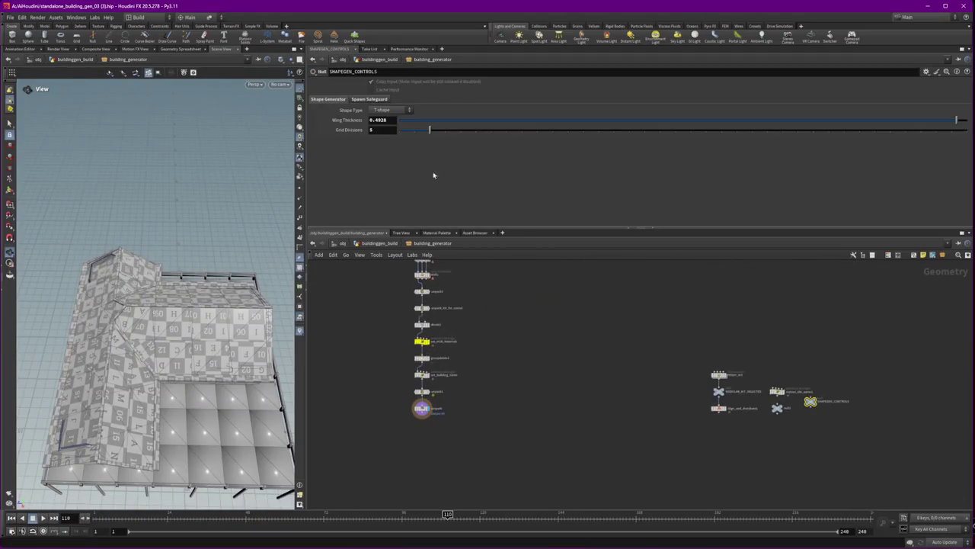
left_click(394, 110)
left_click(386, 148)
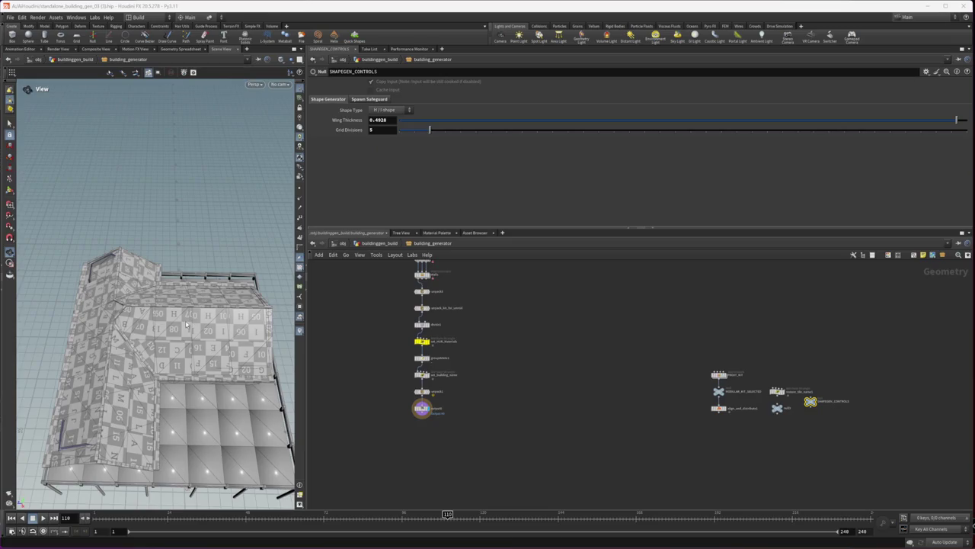
mouse_move(185, 365)
left_mouse_down()
mouse_move(259, 360)
mouse_move(182, 355)
mouse_move(181, 340)
mouse_move(147, 345)
mouse_move(278, 344)
mouse_move(96, 365)
mouse_move(152, 358)
left_mouse_up()
scroll(628, 396, "up", 5)
- Display the align_and_distribute1 result in the viewport and frame the building_generator node chain
middle_click_drag(651, 392, 599, 404)
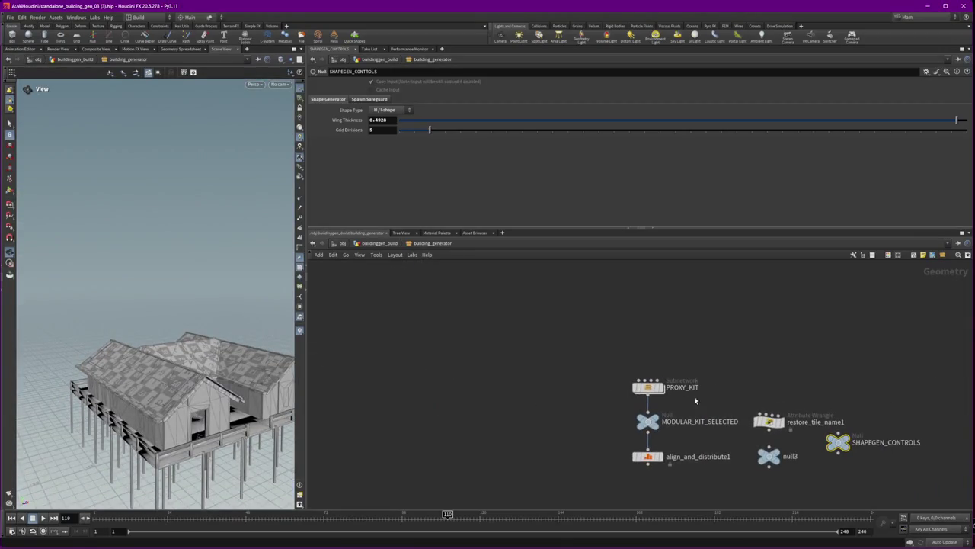
left_click(660, 458)
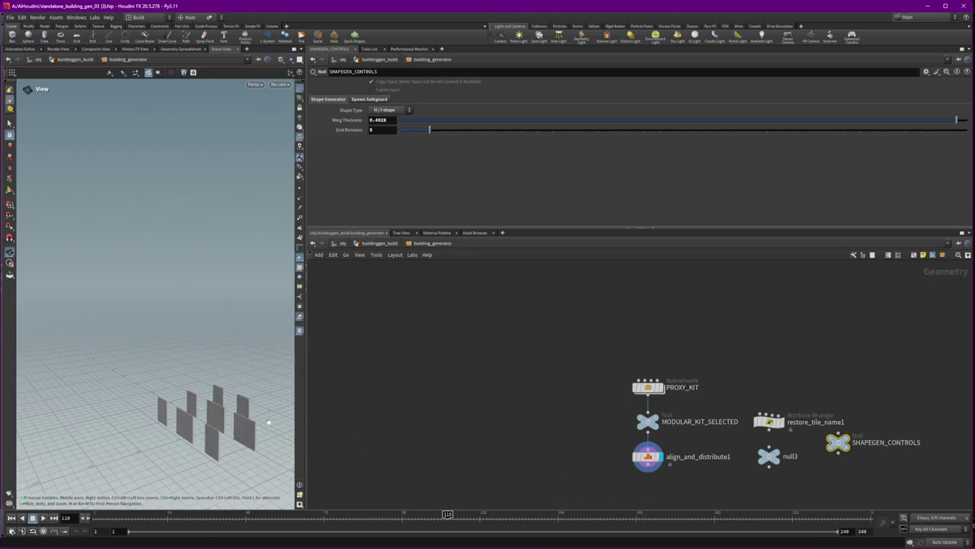
middle_click_drag(510, 405, 751, 394)
scroll(604, 387, "down", 4)
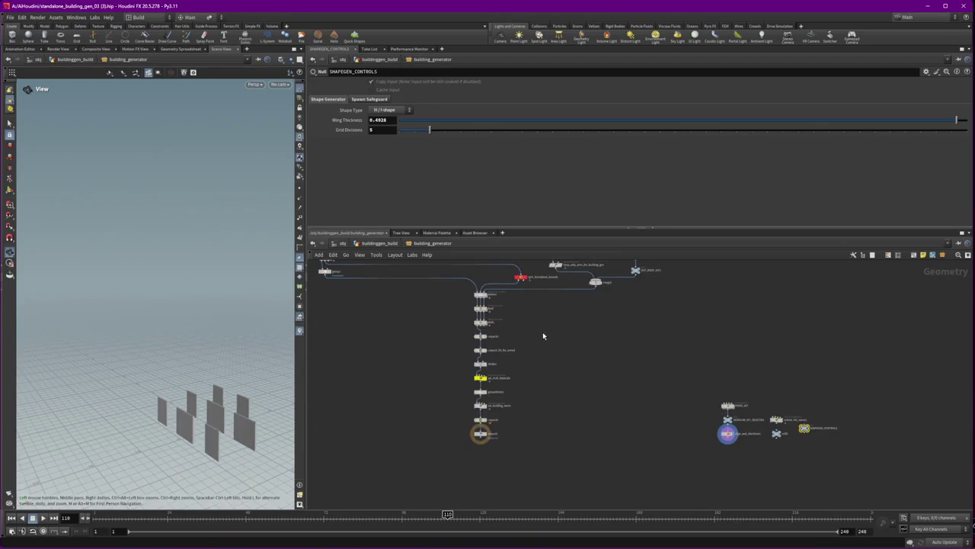
scroll(481, 300, "up", 3)
scroll(482, 300, "up", 3)
left_click(477, 315)
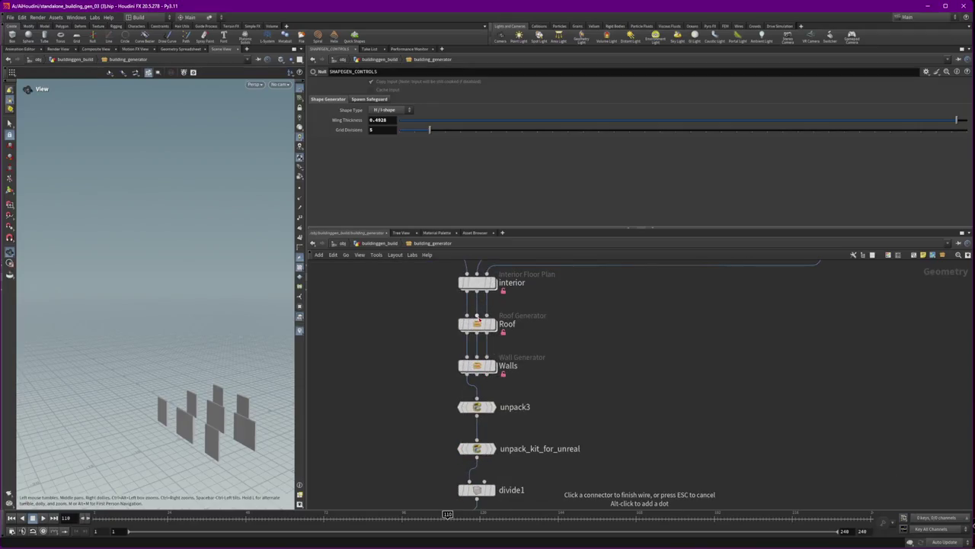
- Enter the Roof subnetwork, display output2's geometry and orbit in closer on it
double_click(479, 322)
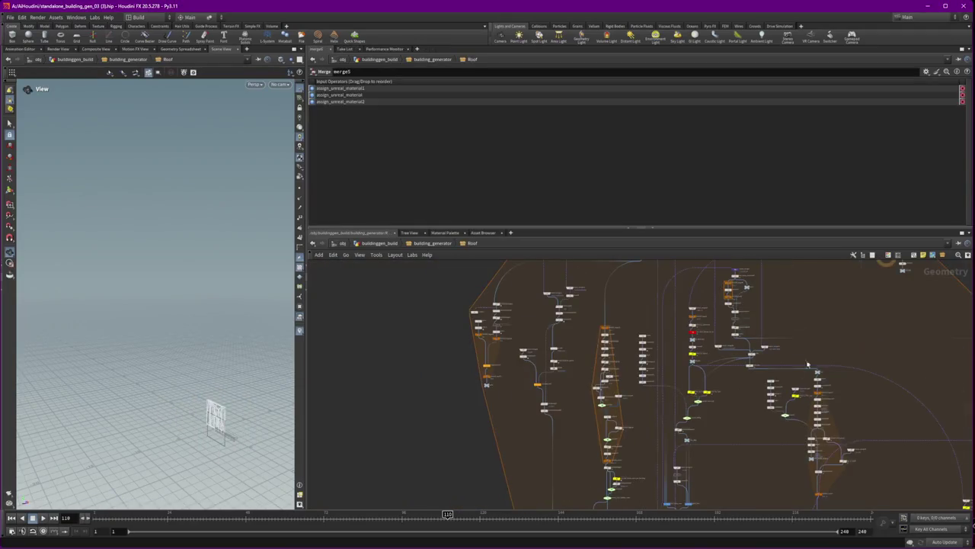
scroll(556, 304, "up", 2)
scroll(555, 305, "up", 5)
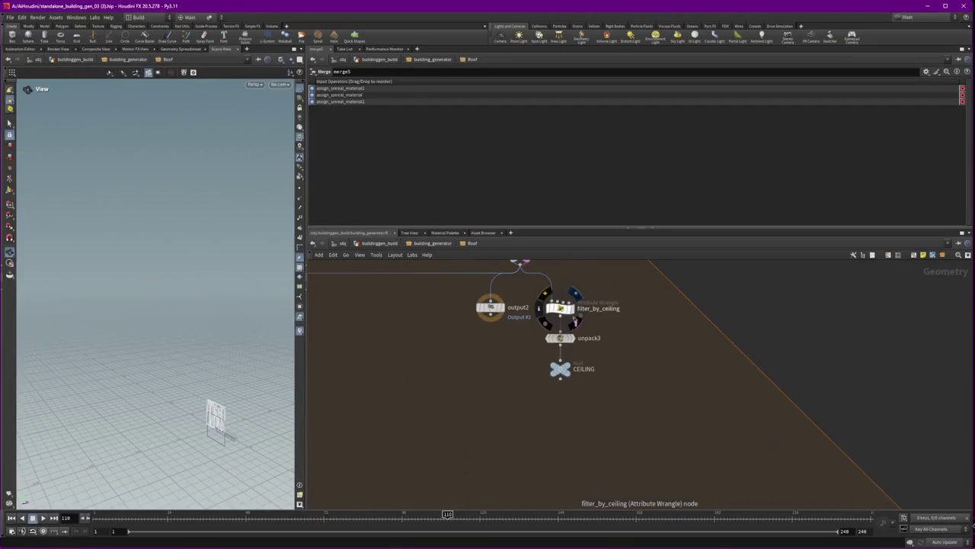
left_click(491, 307)
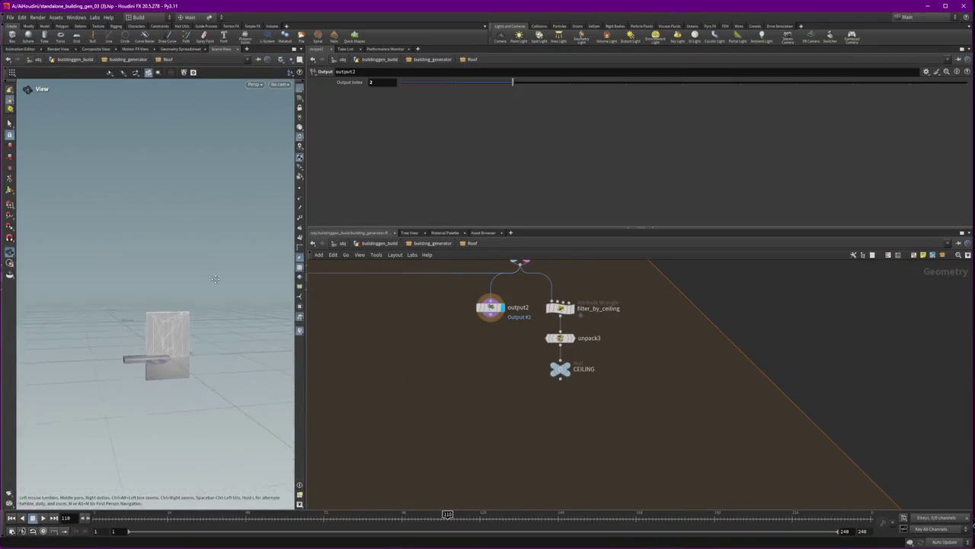
scroll(216, 279, "up", 5)
mouse_move(216, 279)
left_mouse_down()
mouse_move(255, 373)
mouse_move(437, 401)
left_mouse_up()
middle_click_drag(437, 401, 785, 396)
scroll(786, 397, "down", 5)
scroll(562, 347, "up", 3)
- Select object_merge3 to show its settings pulling in ../CEILING
middle_click_drag(558, 445, 610, 427)
scroll(647, 439, "up", 3)
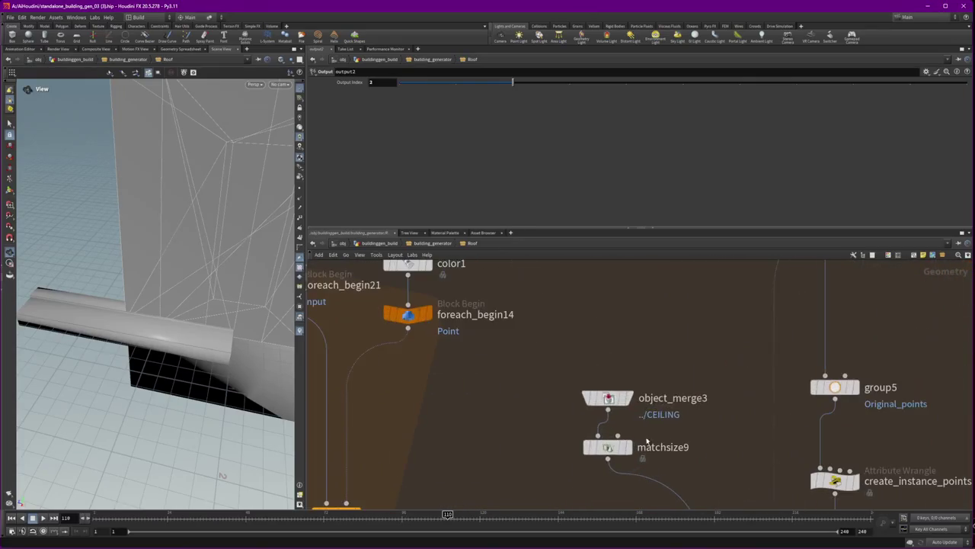
left_click(607, 398)
scroll(533, 343, "down", 2)
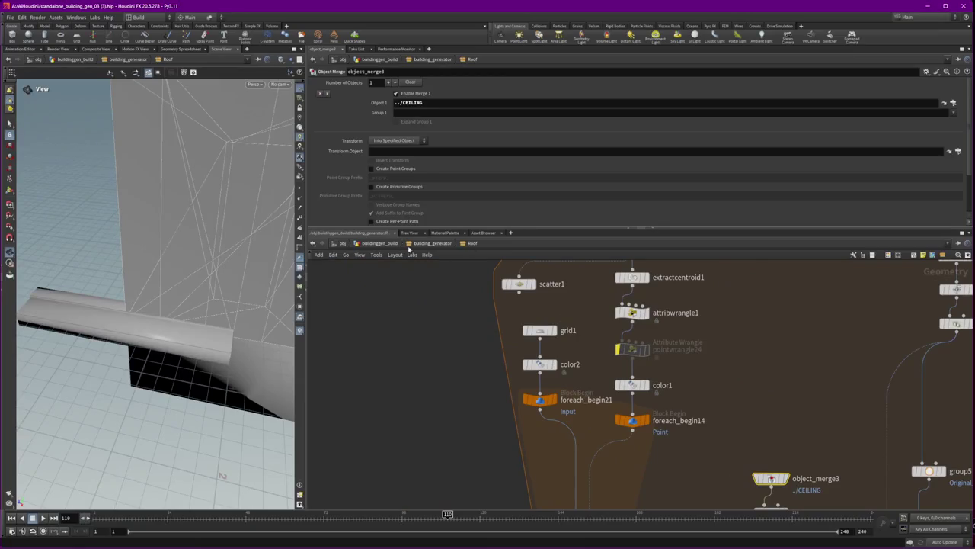
- Return to building_generator and orbit to review the H / I-shape building's wall pieces
left_click(430, 242)
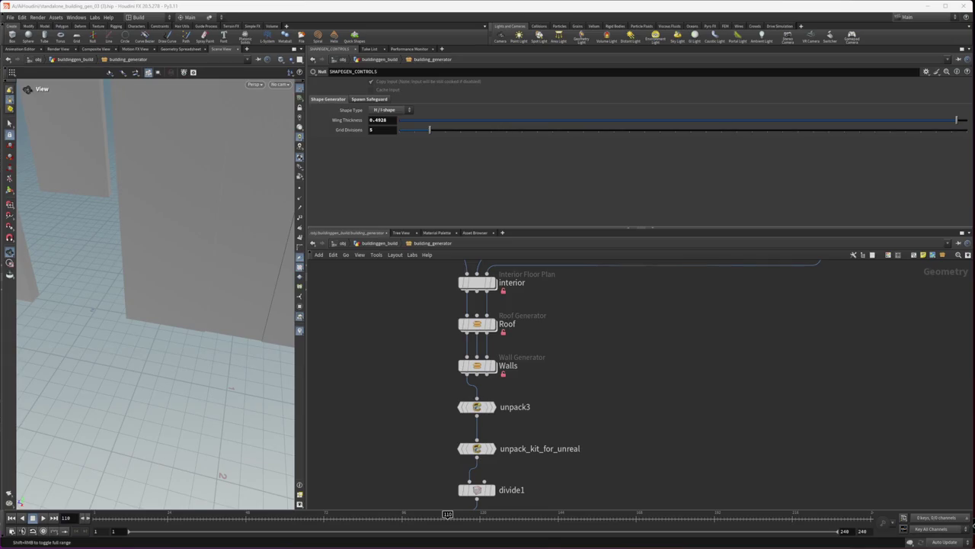
scroll(181, 298, "down", 3)
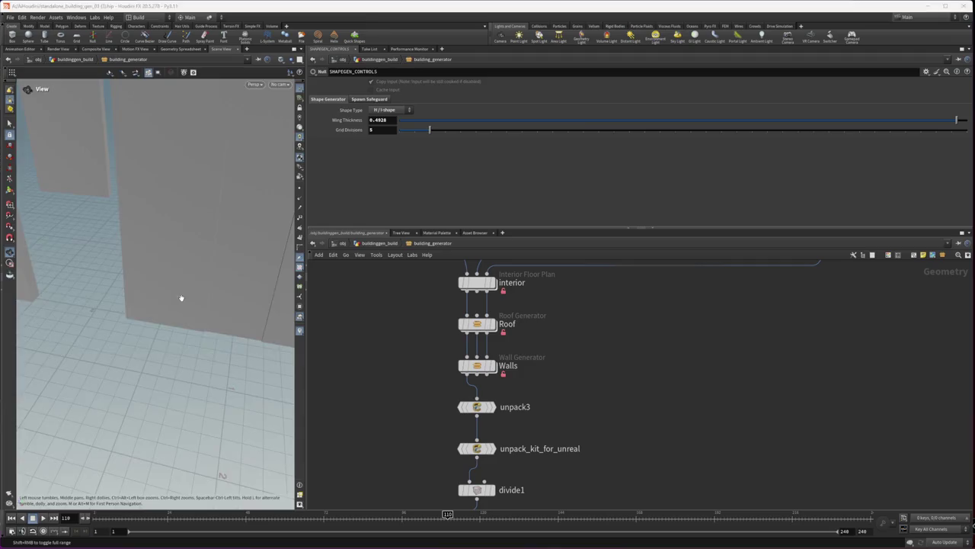
scroll(80, 252, "down", 3)
scroll(230, 246, "down", 3)
scroll(239, 244, "down", 2)
left_click_drag(238, 244, 414, 309)
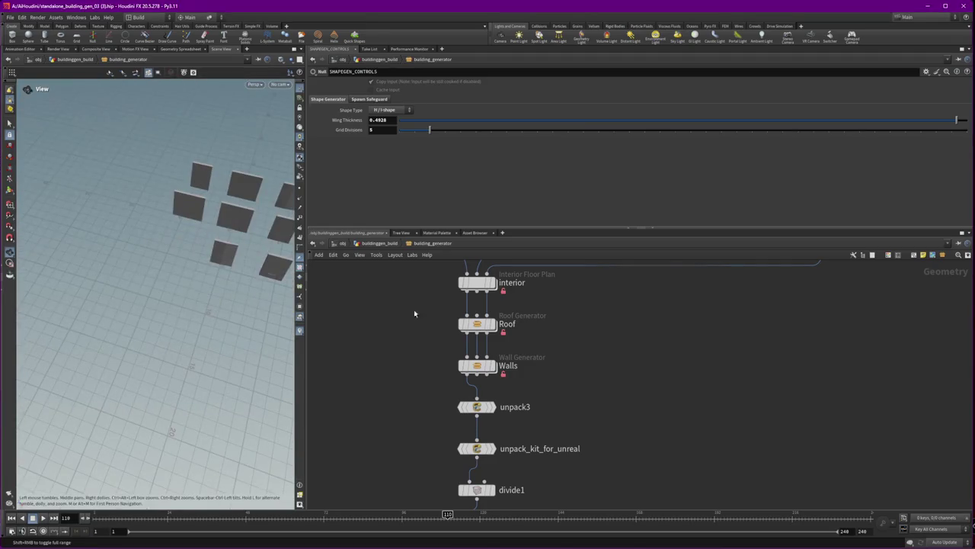
scroll(460, 443, "down", 3)
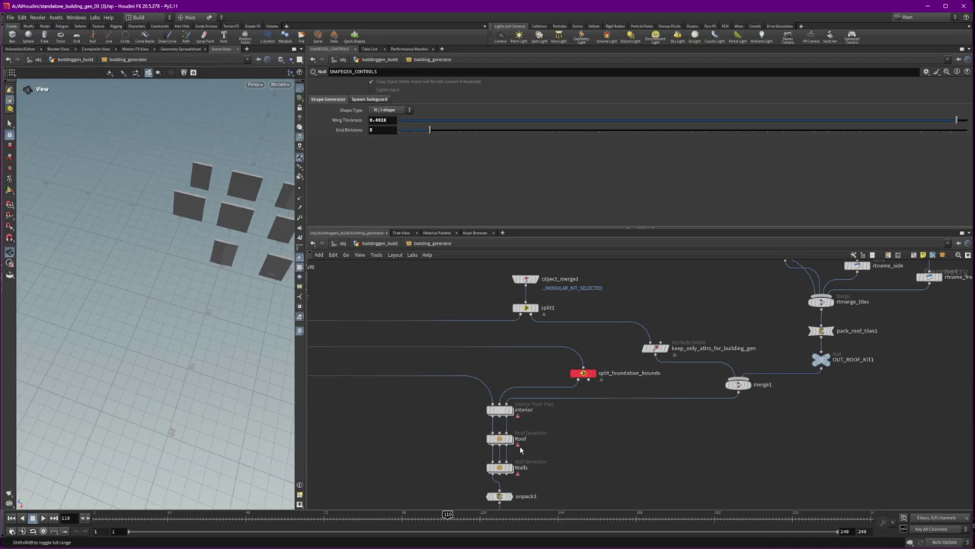
mouse_move(446, 340)
middle_mouse_down()
mouse_move(690, 464)
mouse_move(653, 334)
middle_mouse_up()
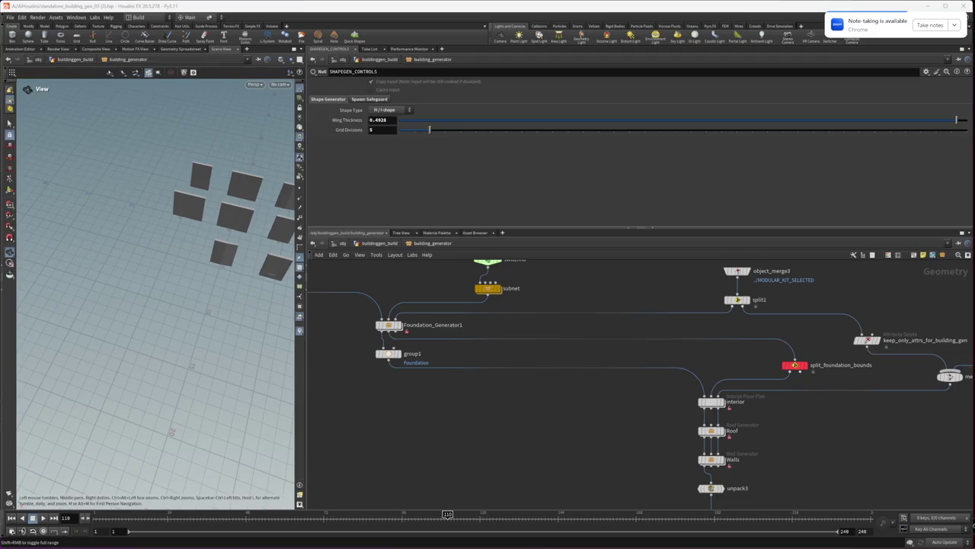
- Copy and paste the first Whisper node in Nanode to create a duplicate below it
left_click(156, 507)
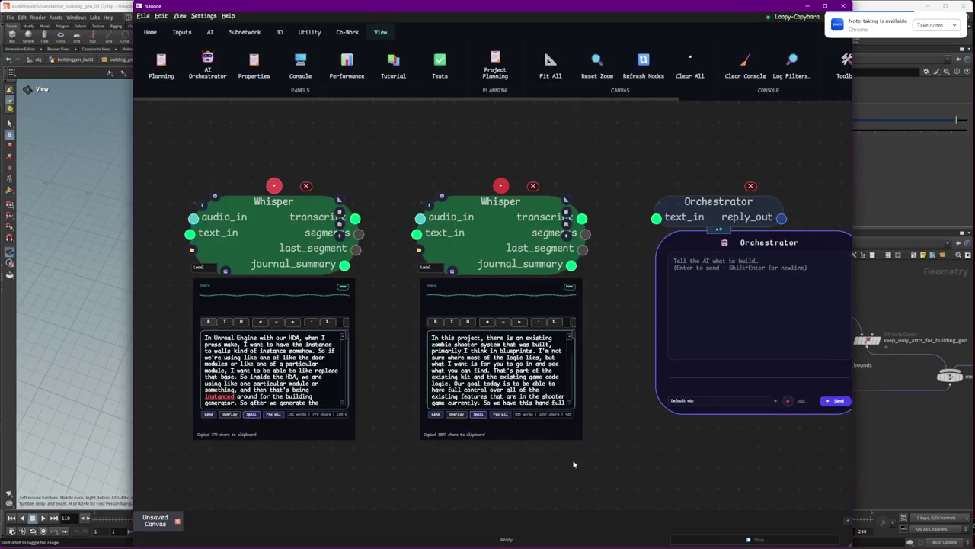
left_click_drag(573, 451, 592, 404)
left_click_drag(281, 187, 277, 187)
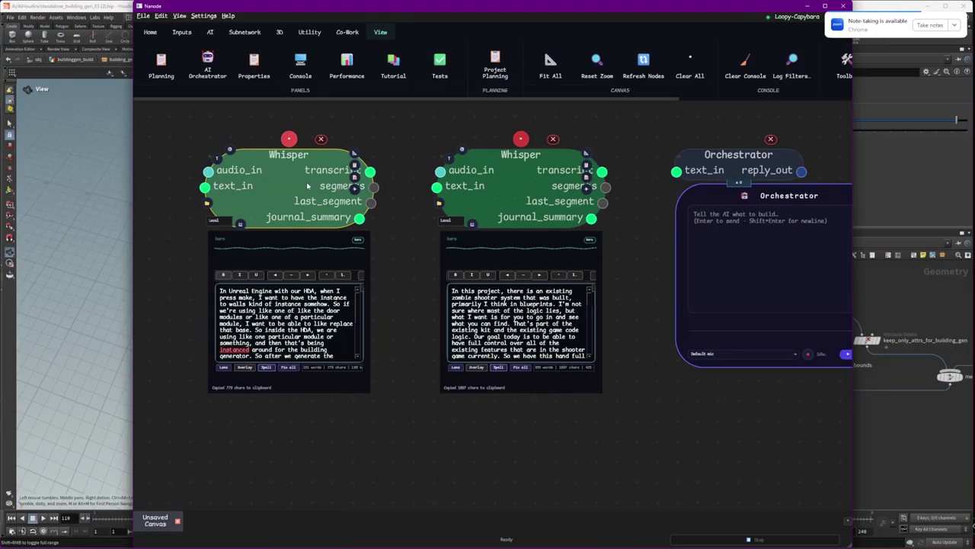
key("ctrl+c")
key("ctrl+v")
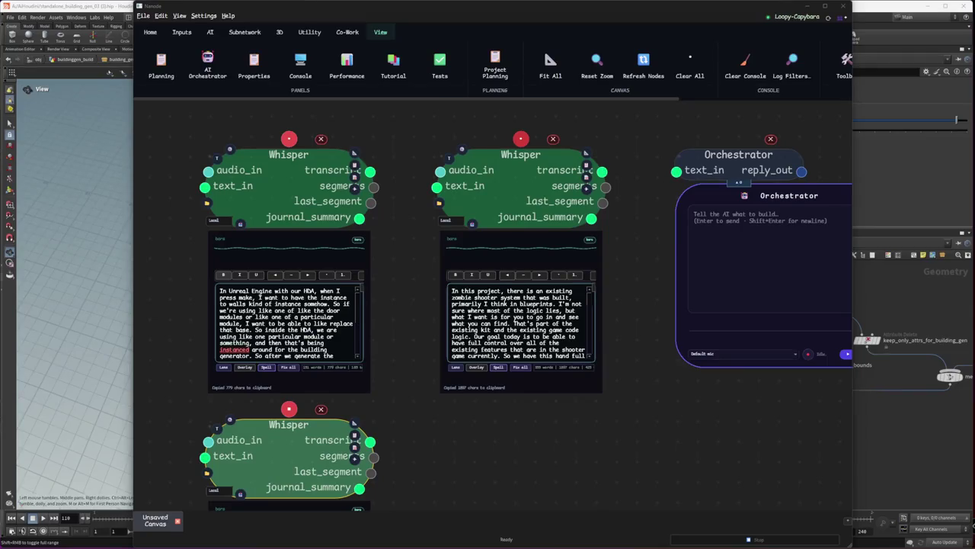
- Dictate into the new Whisper node about agents researching interior floor plan design, then read the transcript
left_click(288, 408)
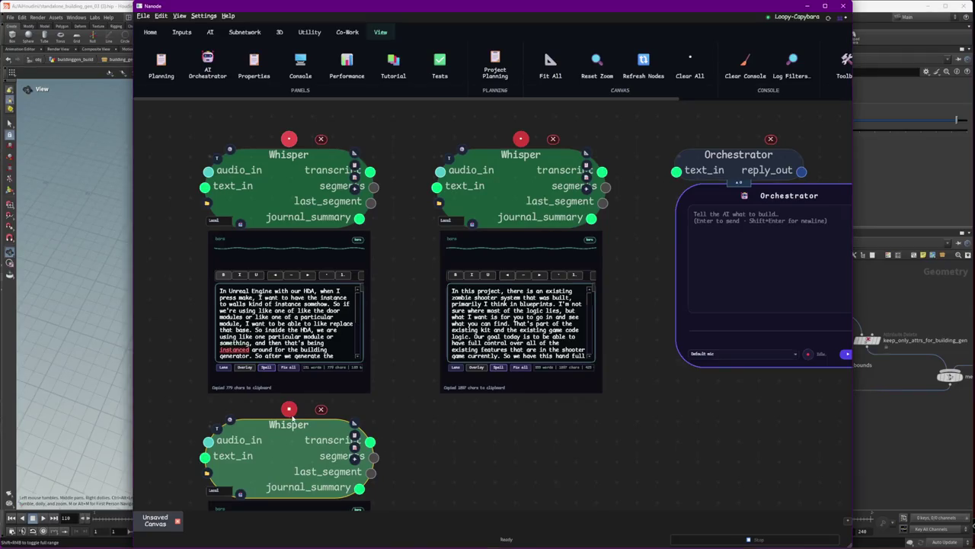
left_click_drag(468, 461, 488, 305)
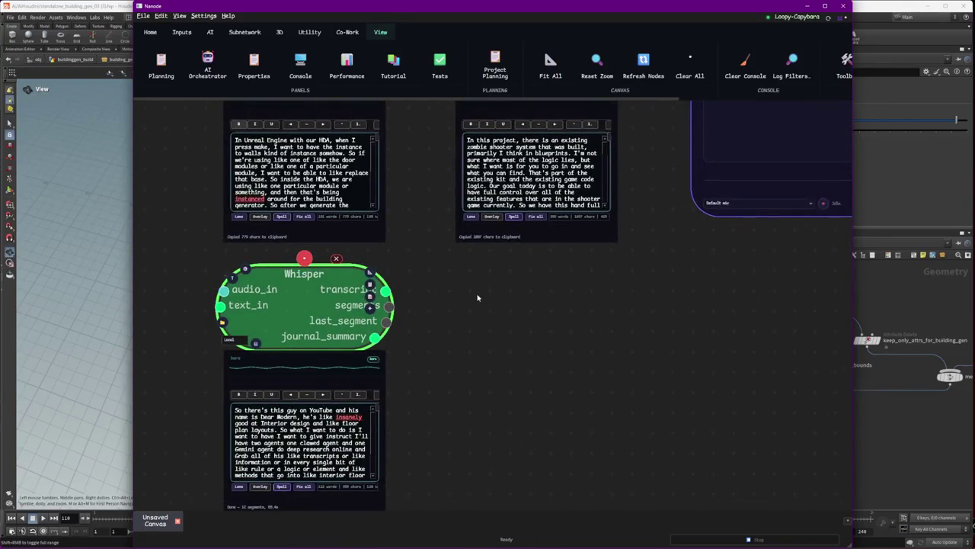
left_click_drag(373, 425, 375, 477)
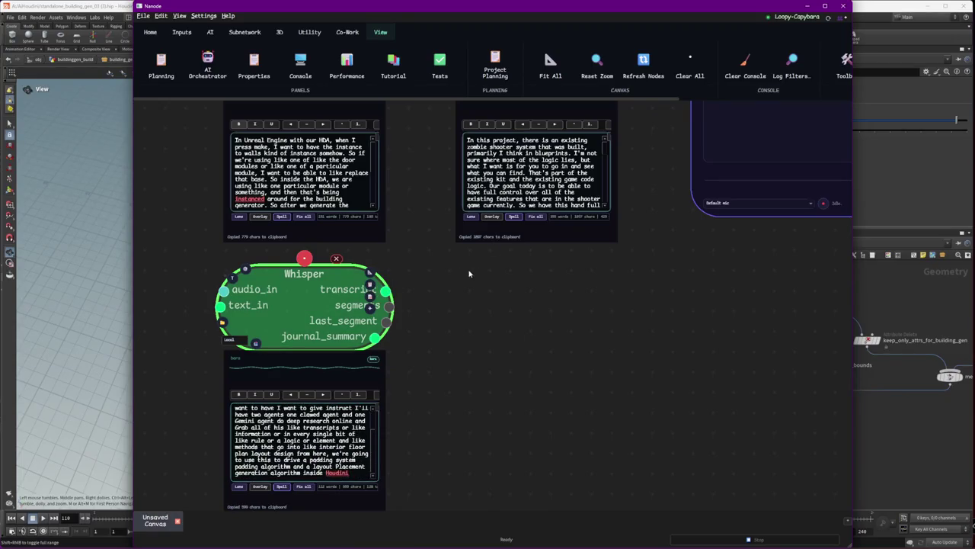
left_click(517, 287)
scroll(571, 299, "up", 3)
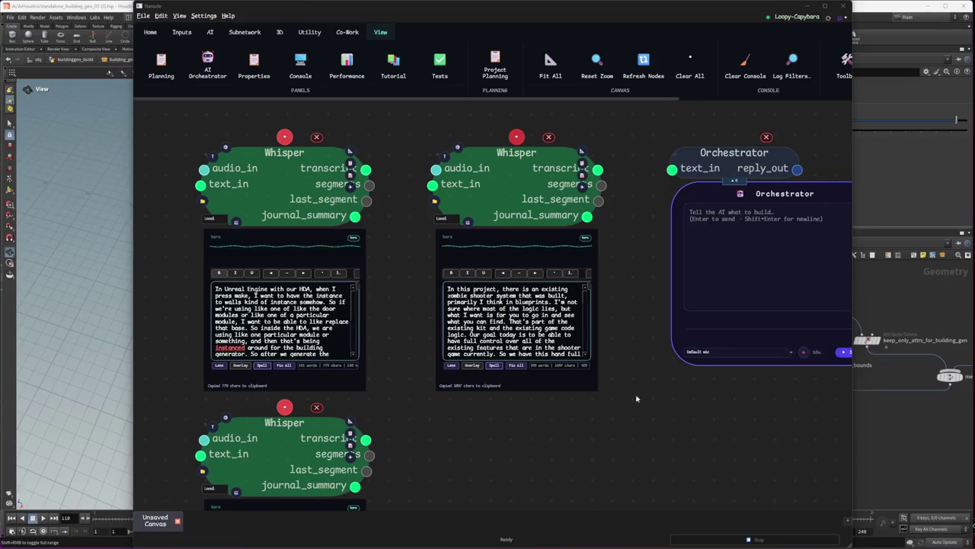
scroll(644, 429, "right", 2)
scroll(624, 336, "right", 4)
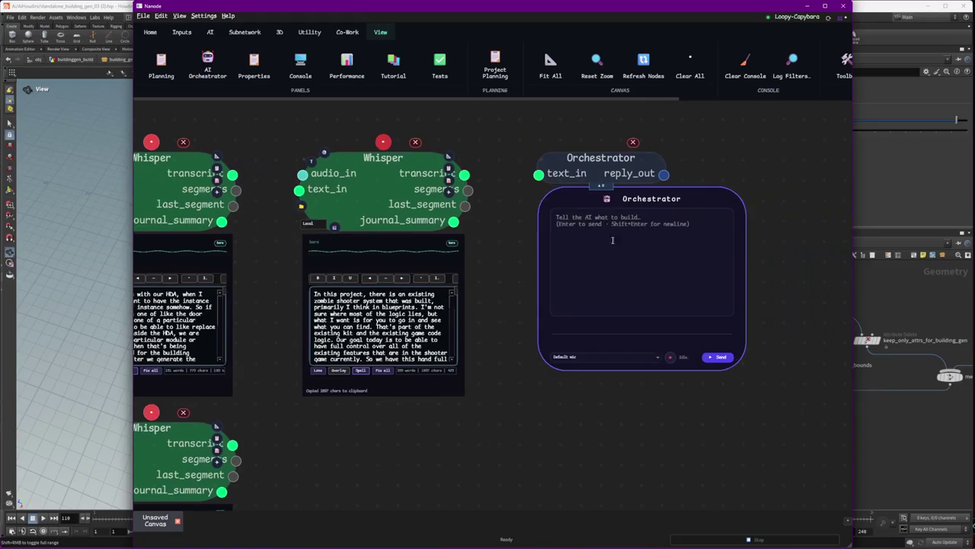
- Start recording a voice prompt in the Orchestrator node
left_click(669, 357)
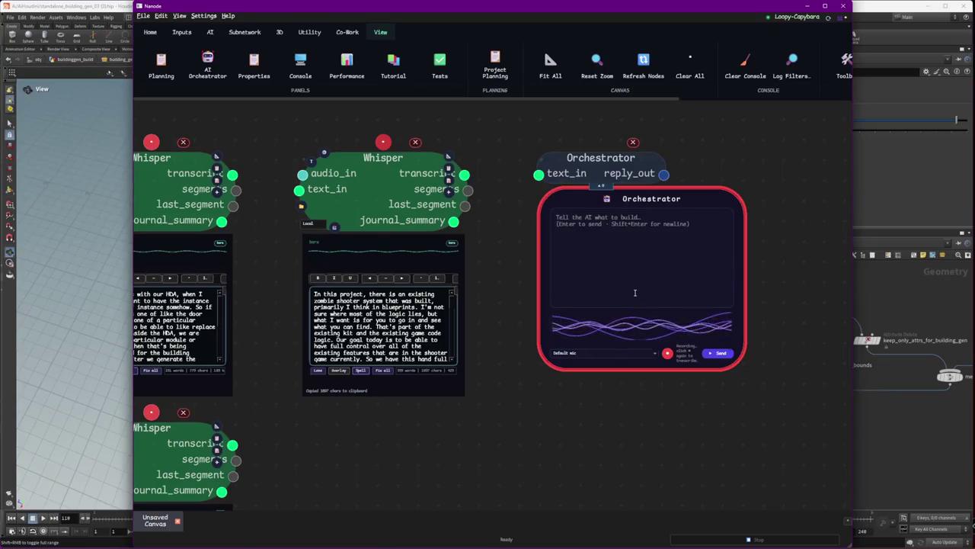
- Stop recording, send the transcribed prompt to the Orchestrator agent, and toggle its chat panel
left_click(667, 353)
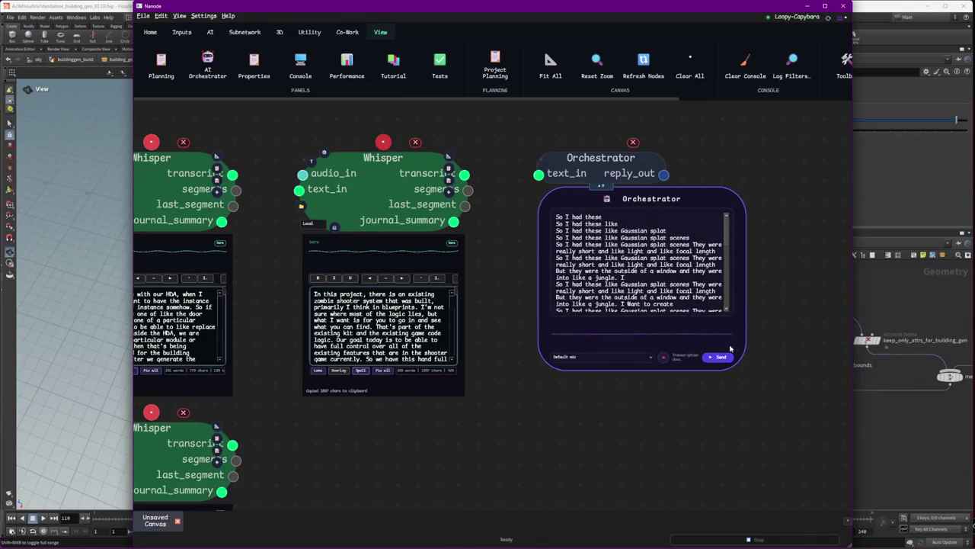
left_click(647, 361)
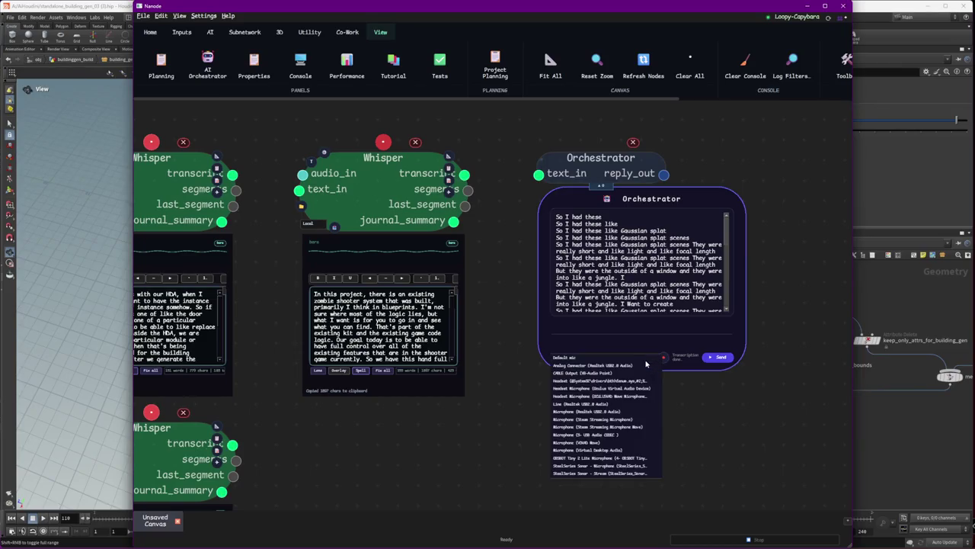
left_click(647, 363)
left_click(720, 358)
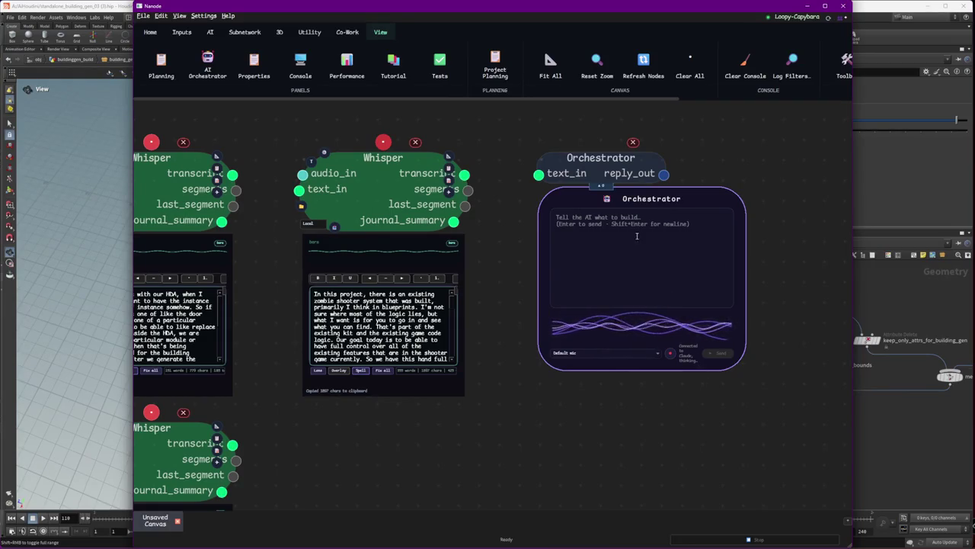
left_click(601, 187)
left_click(601, 187)
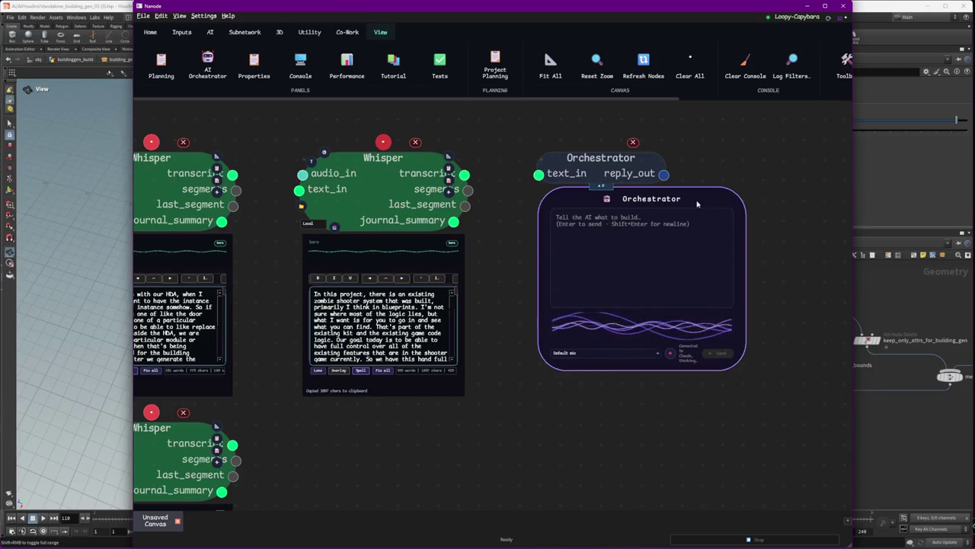
- Open Task Manager from the taskbar to check running processes
right_click(160, 543)
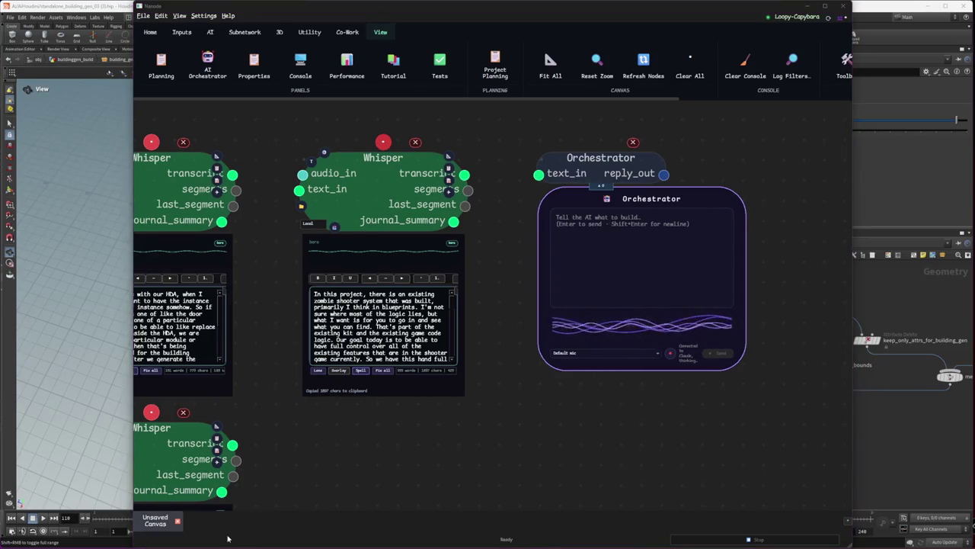
right_click(329, 544)
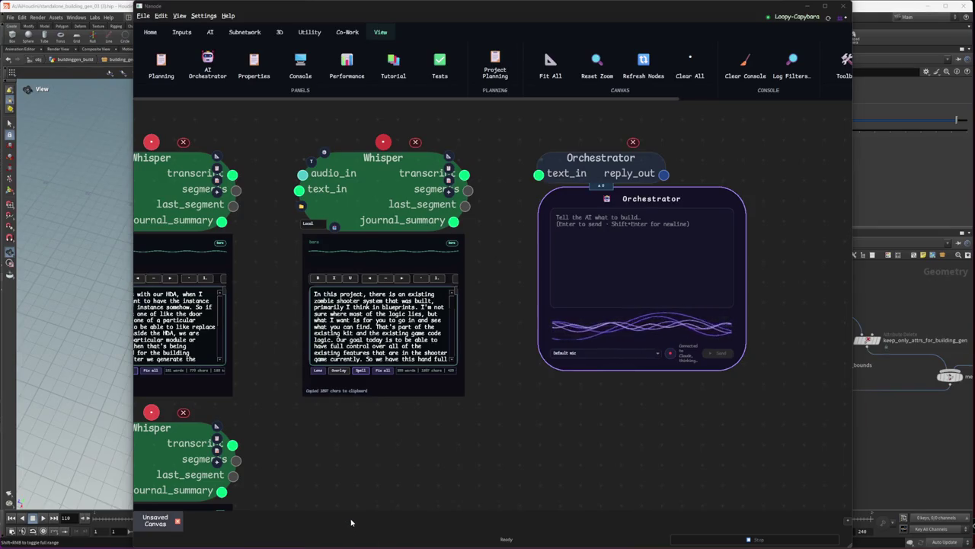
left_click(353, 524)
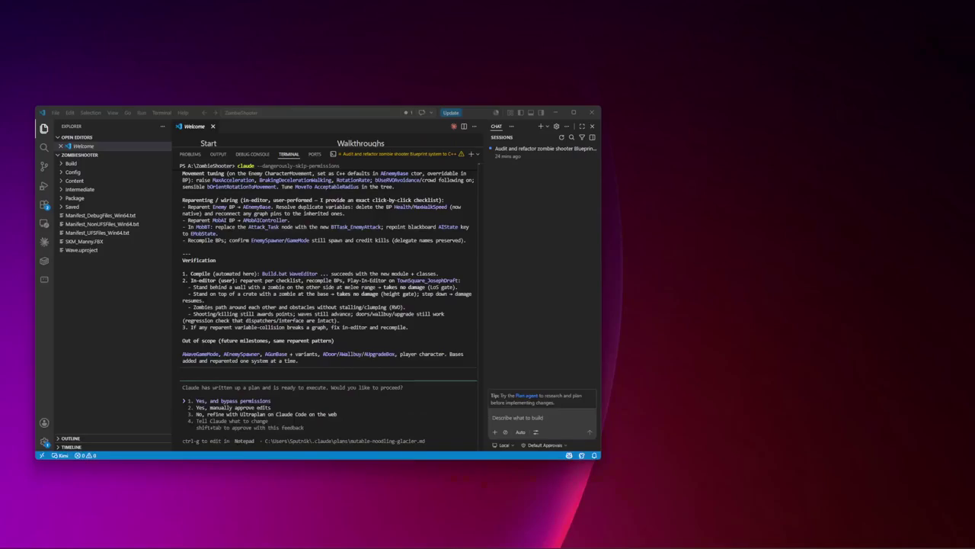
- Approve Claude's migration plan in VS Code and ask it to close the running Unreal instance
left_click(34, 518)
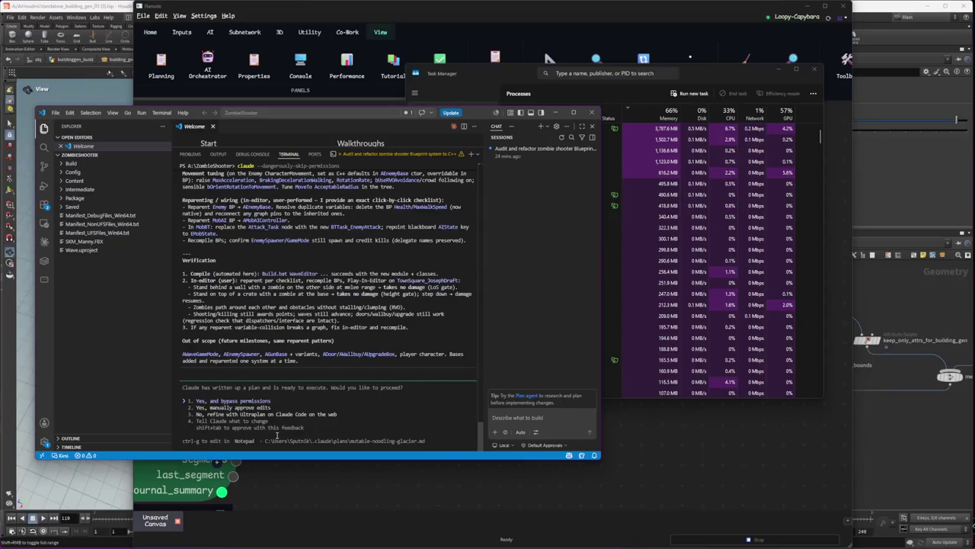
key("Return")
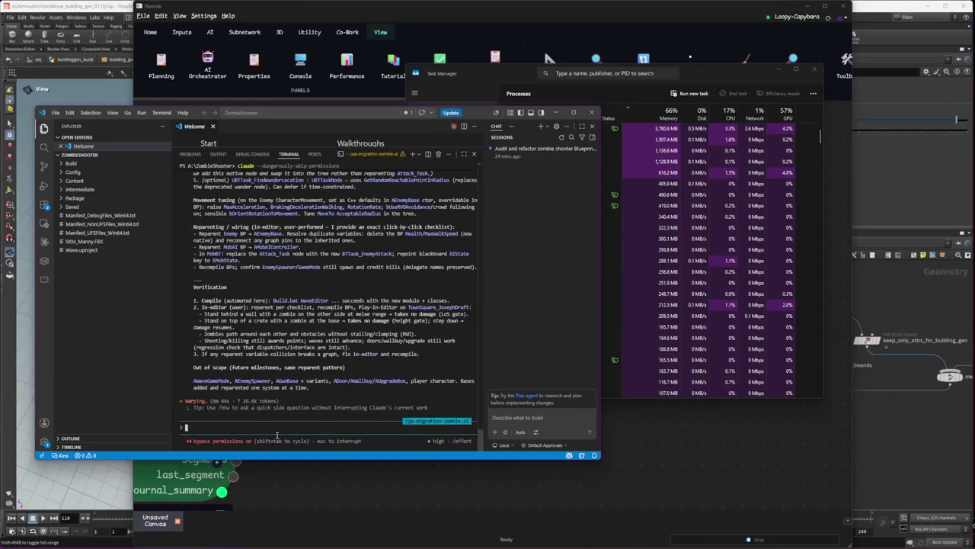
type("please close the curre")
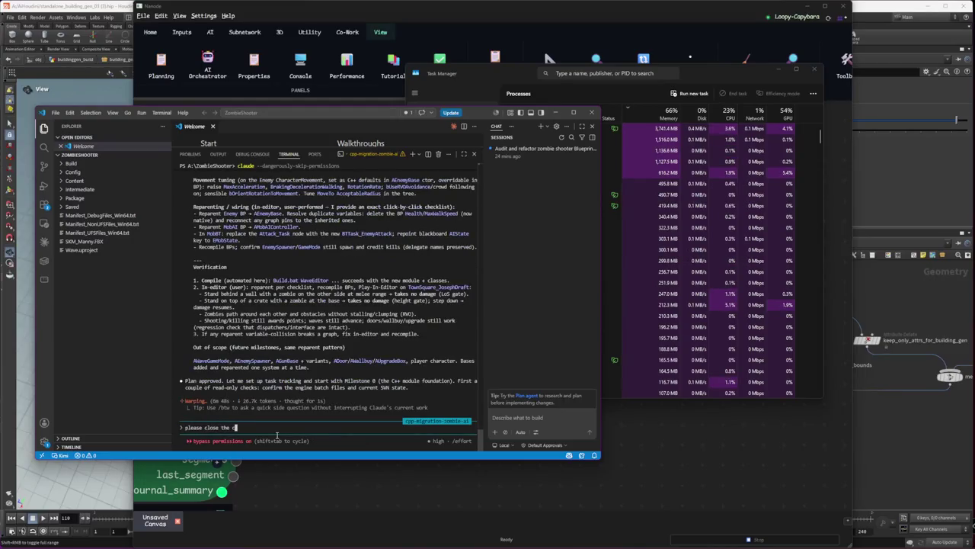
type("nt v")
key("BackSpace")
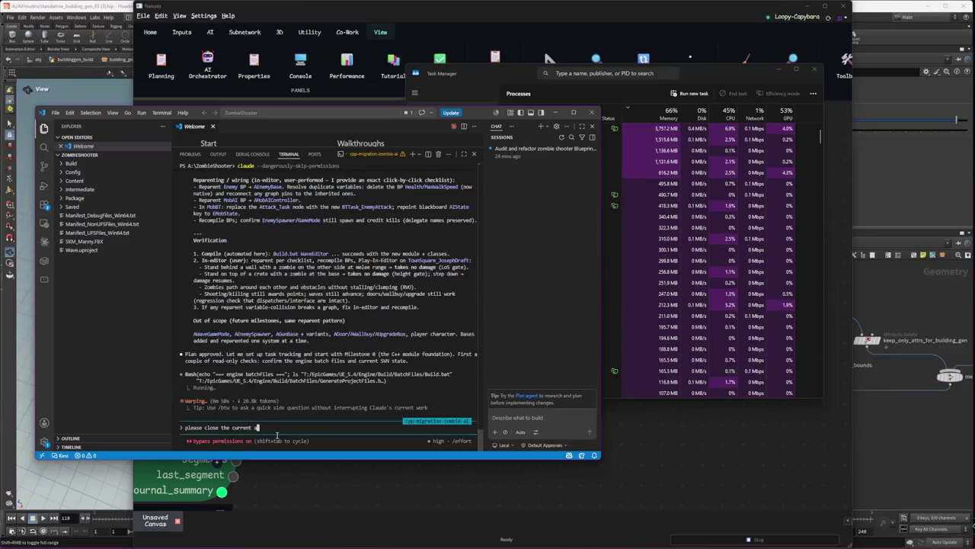
type("running unreal instance")
key("Return")
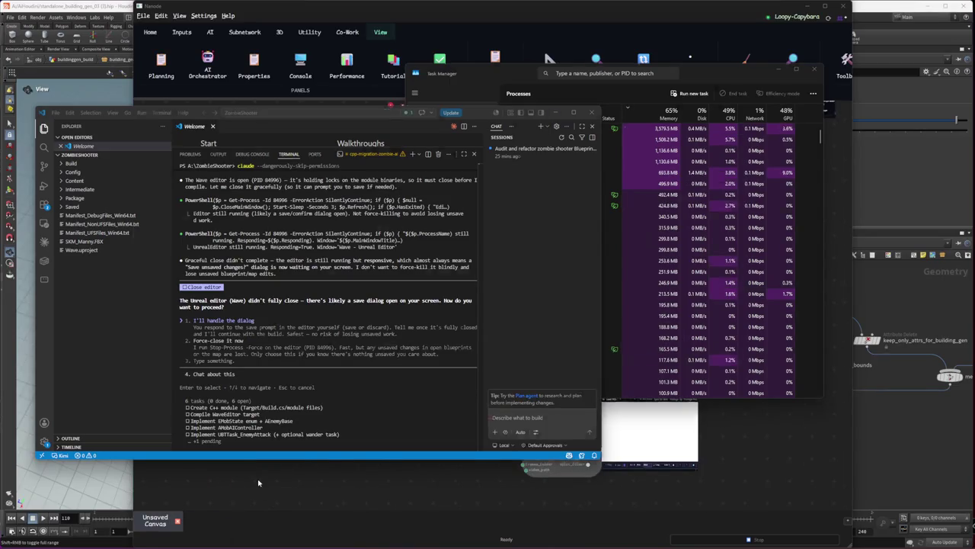
left_click(212, 396)
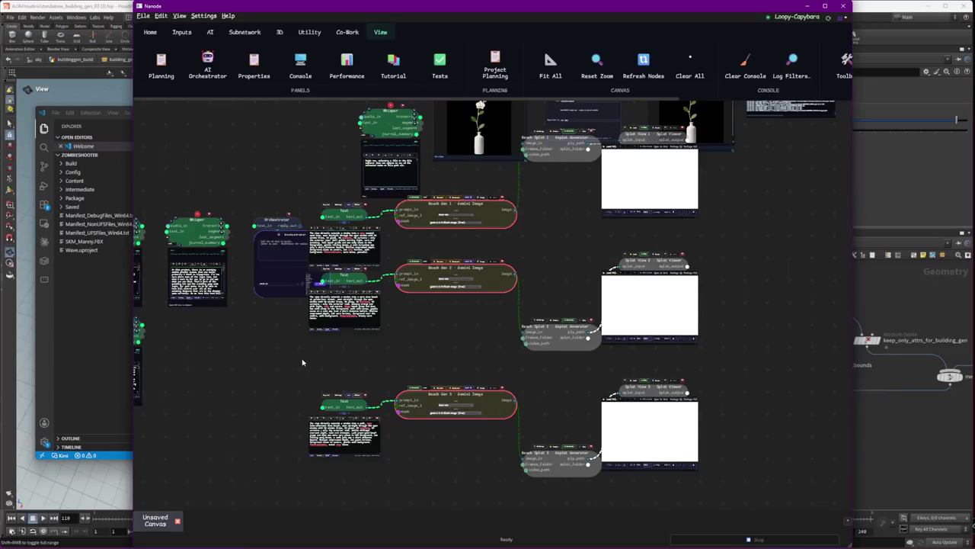
- Move the top FastSR node group up and left, placing a node beside File Explorer
scroll(282, 381, "up", 5)
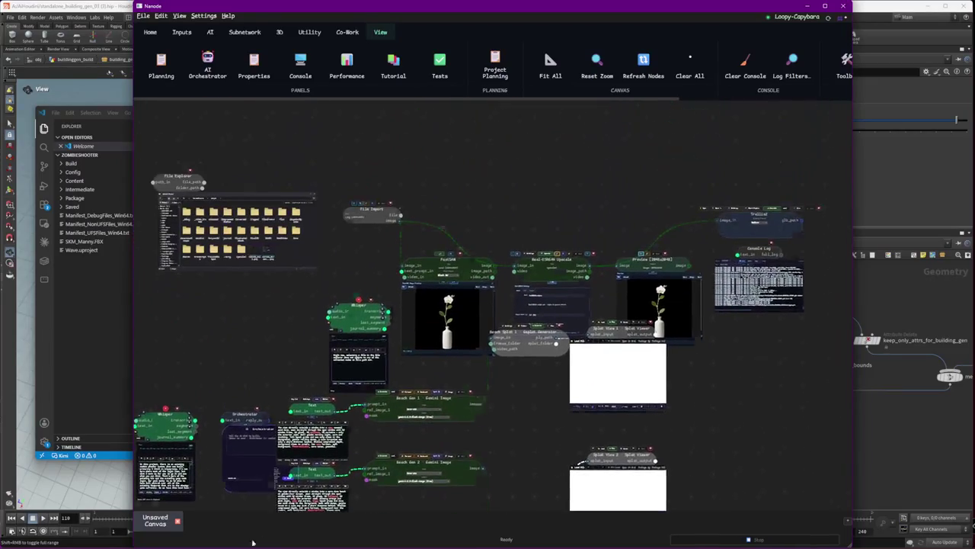
left_click_drag(211, 214, 675, 343)
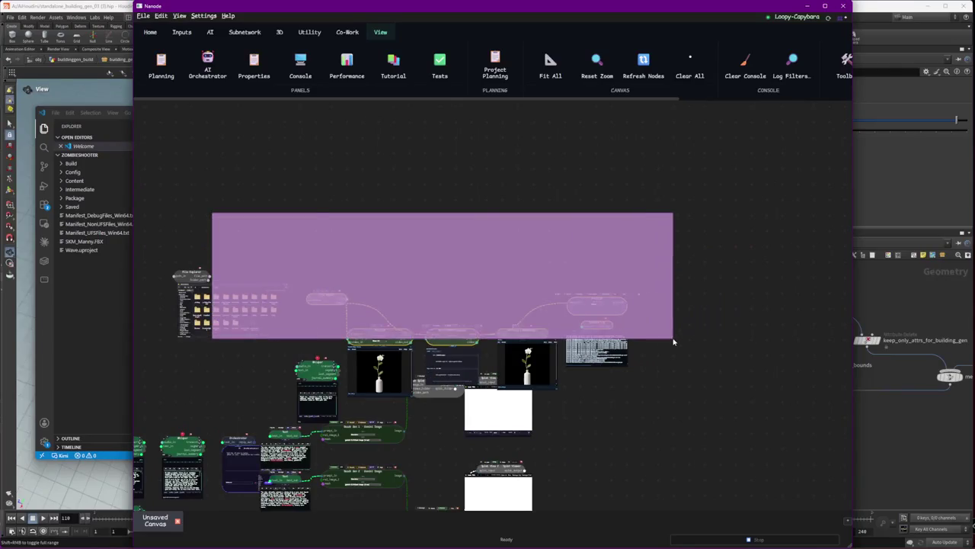
left_click_drag(463, 332, 393, 185)
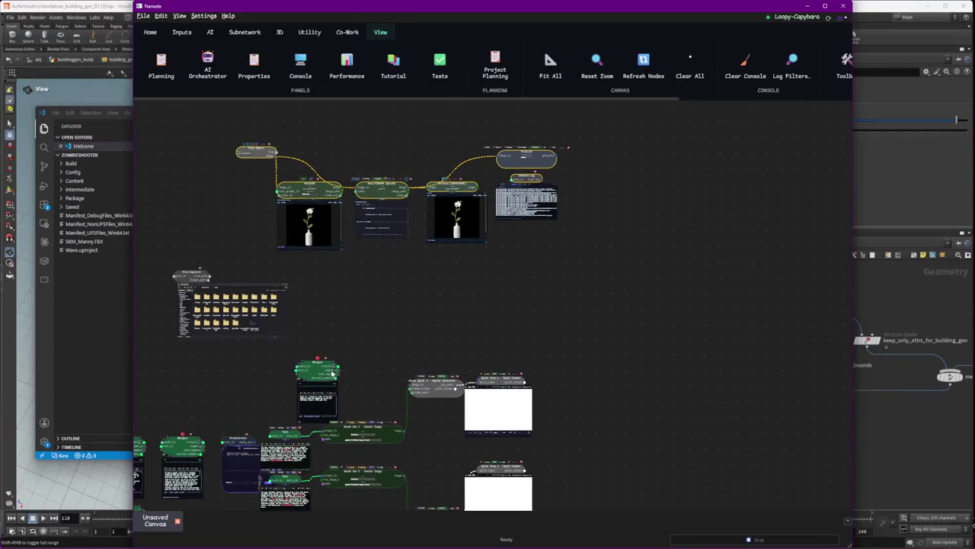
left_click_drag(332, 372, 204, 212)
scroll(369, 248, "up", 3)
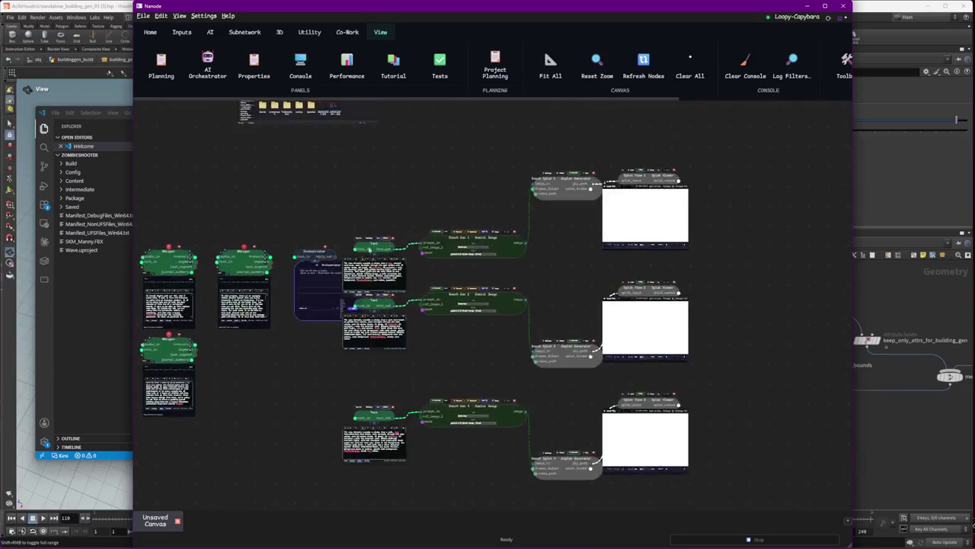
scroll(376, 335, "up", 5)
- Move the Orchestrator node down-right and pan to the Beach Gen and Beach Splat nodes
left_click_drag(316, 192, 307, 350)
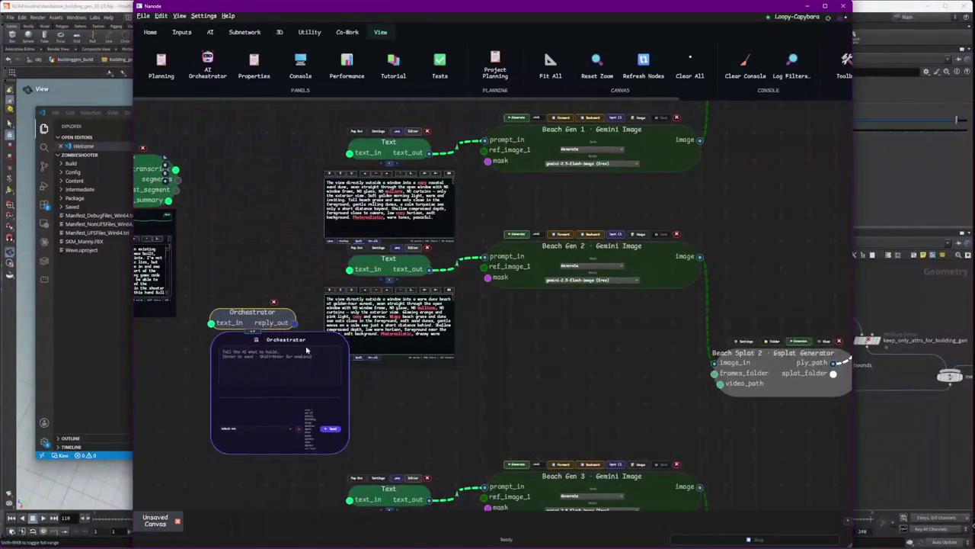
scroll(307, 350, "up", 2)
scroll(366, 373, "down", 4)
scroll(428, 401, "up", 2)
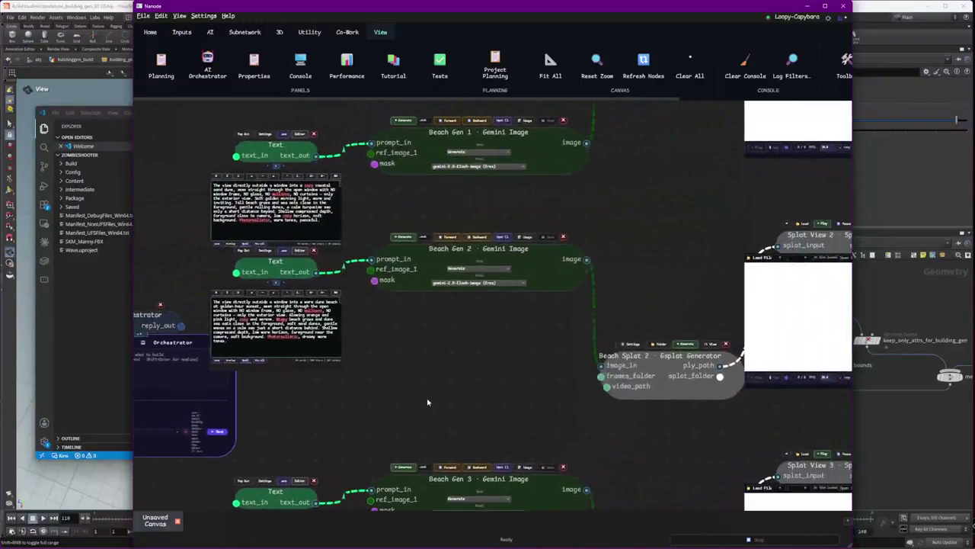
left_click_drag(427, 402, 286, 451)
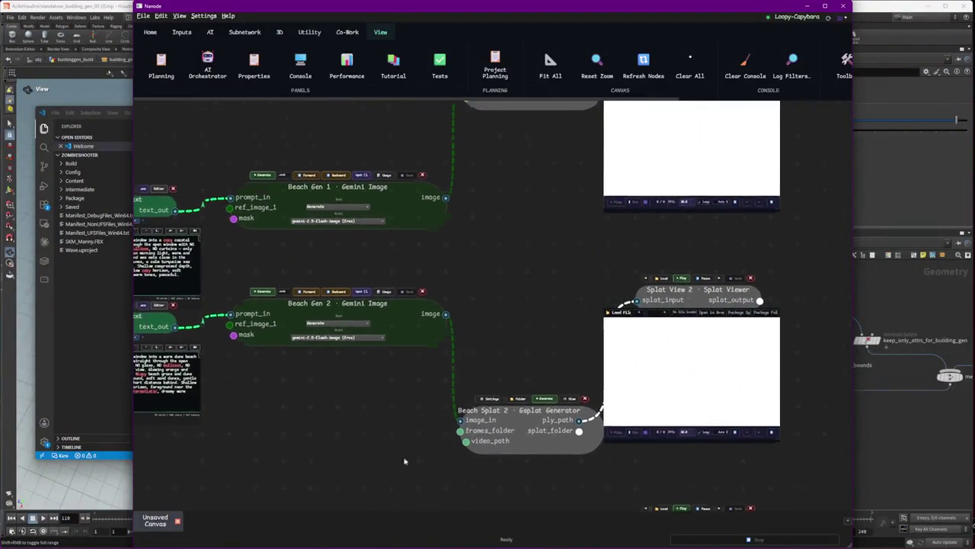
left_click_drag(405, 461, 518, 525)
left_click(442, 289)
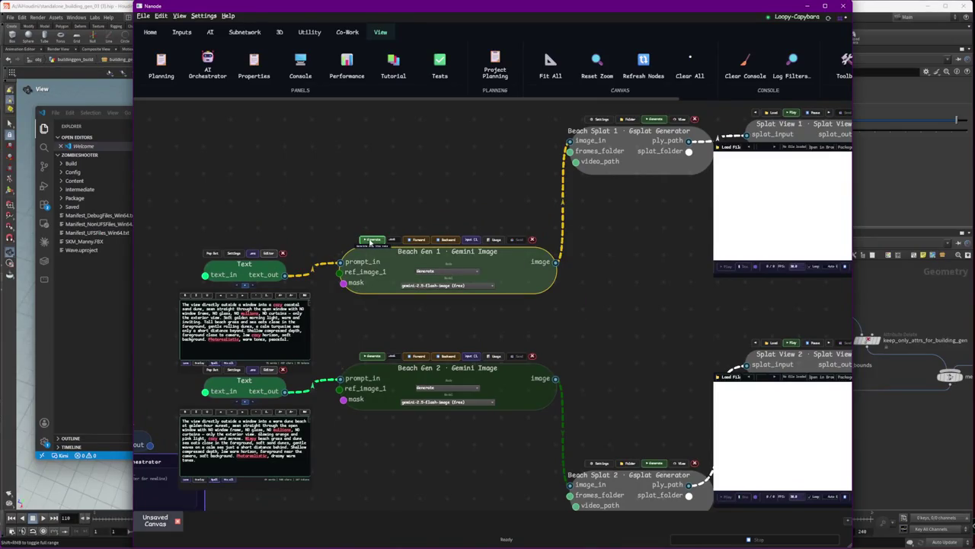
- Generate Beach Gen 1's Gemini image and align it with Beach Splat 1 and Splat View 1
left_click(372, 243)
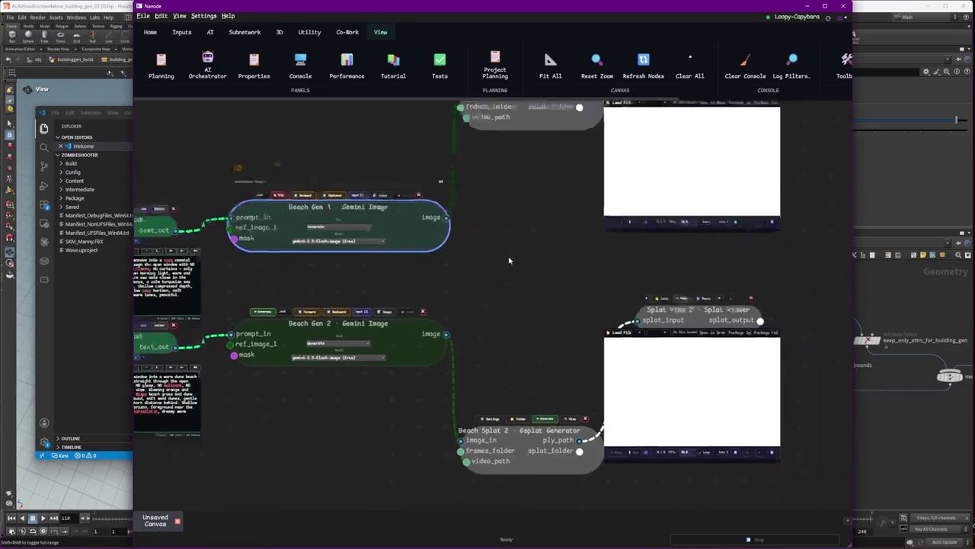
left_click_drag(372, 165, 373, 146)
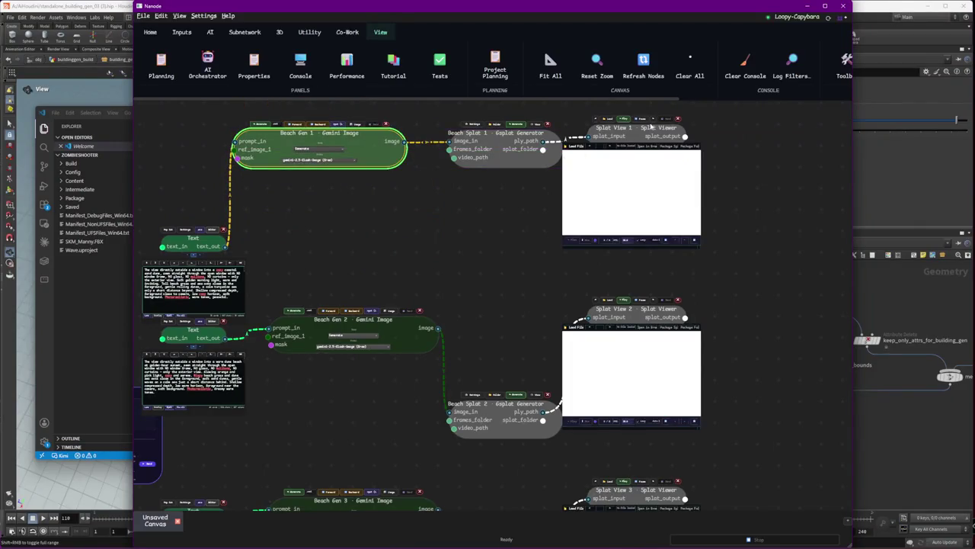
left_click_drag(658, 128, 673, 131)
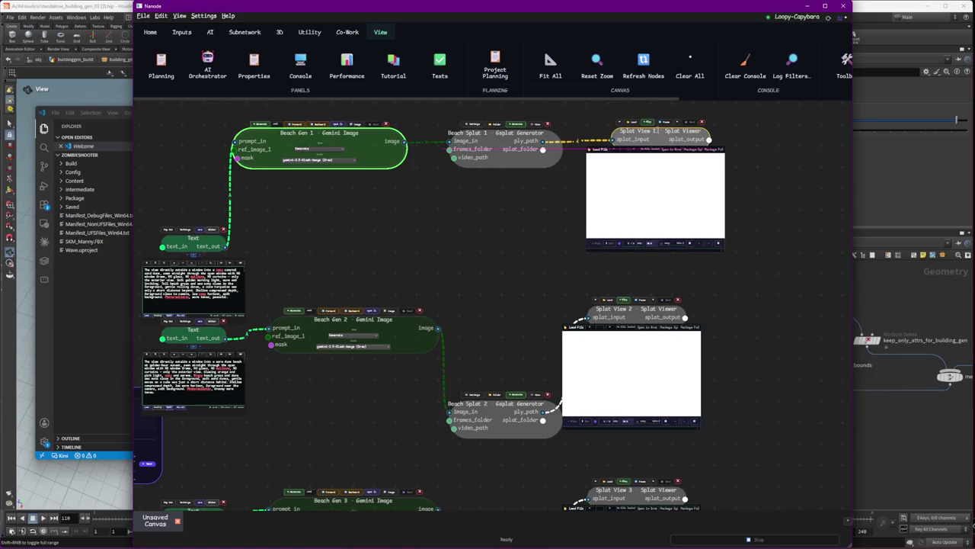
left_click(511, 128)
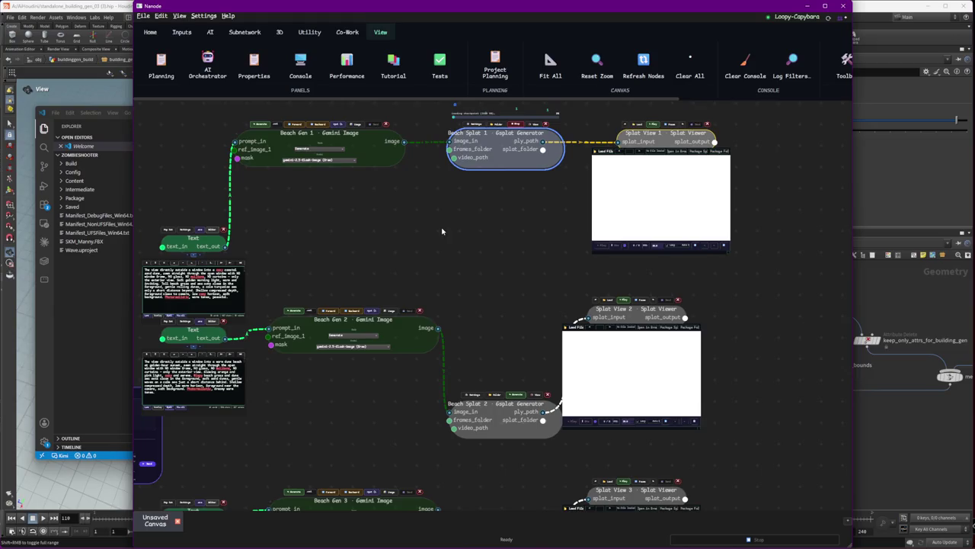
middle_click_drag(440, 230, 424, 246)
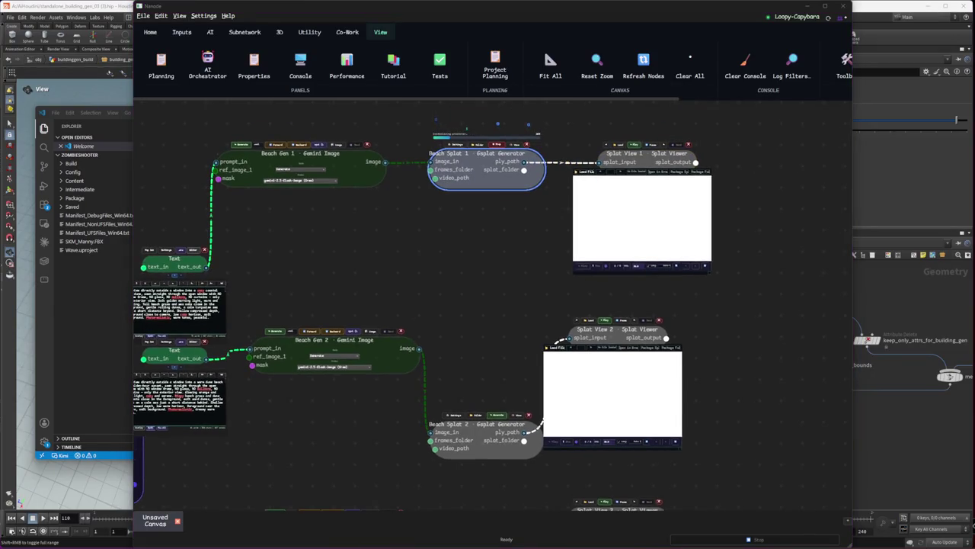
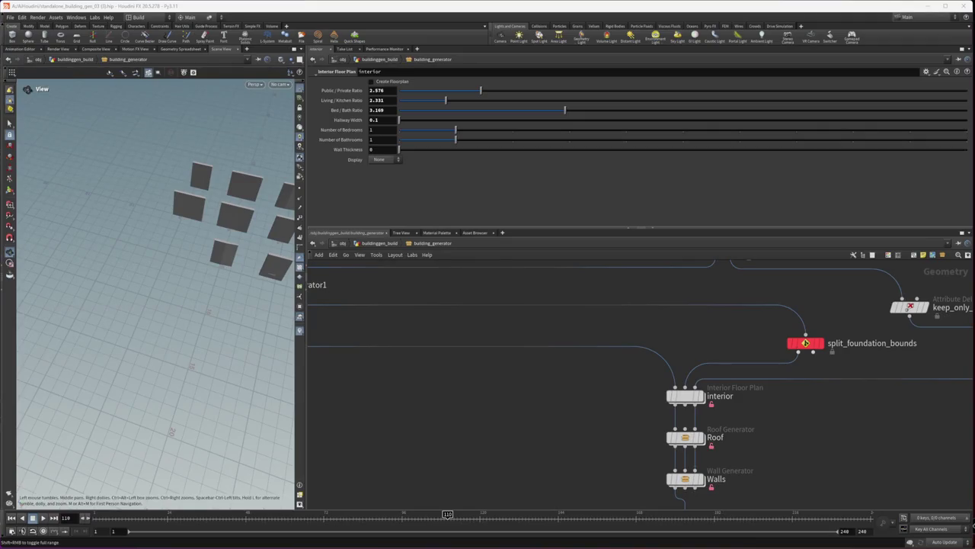
- Switch from Houdini to the Nanode graph, then on to the VS Code terminal
key("alt+Tab")
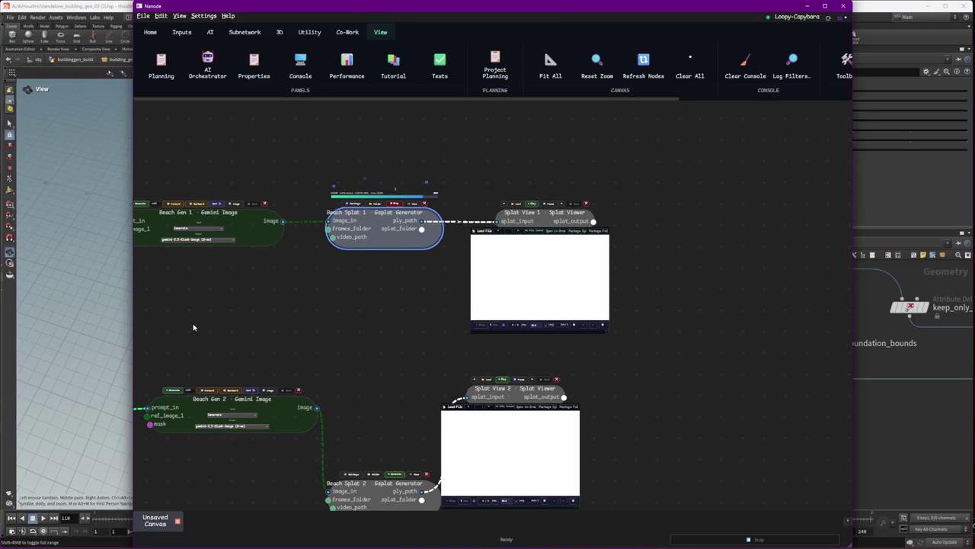
key("alt+Tab")
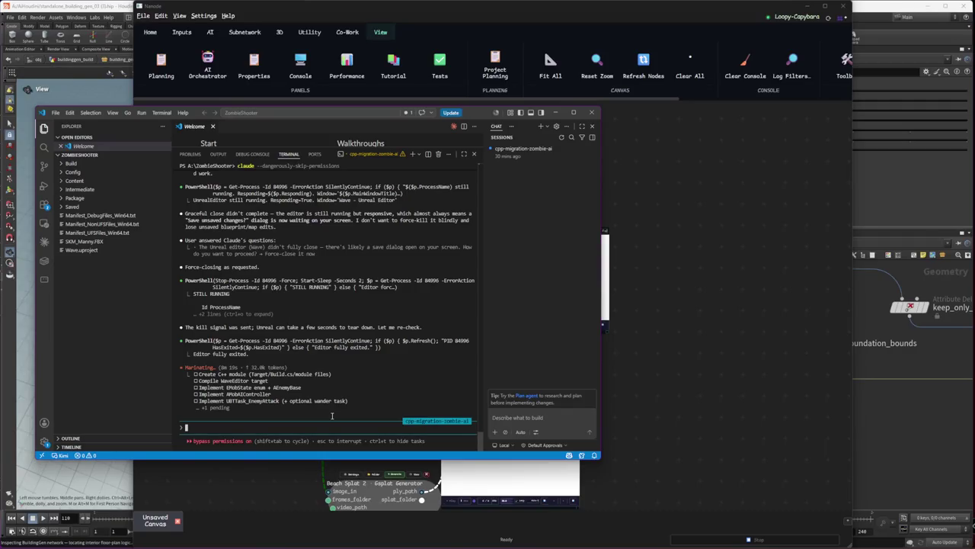
- Return to Nanode and zoom onto the Beach Splat 1 and Splat Viewer nodes
key("alt+Tab")
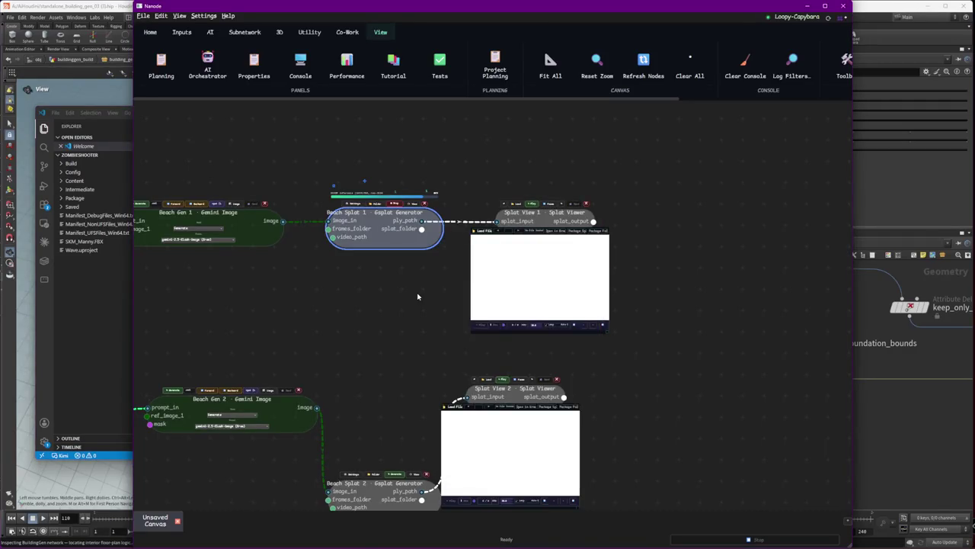
scroll(590, 372, "up", 3)
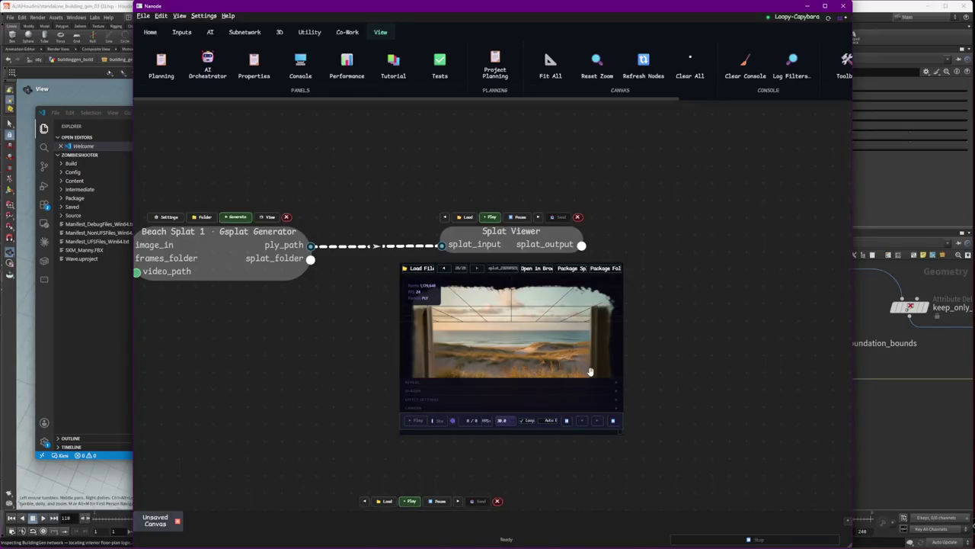
- Orbit the beach splat in the Splat Viewer, then switch to the VS Code terminal
left_click_drag(590, 371, 378, 319)
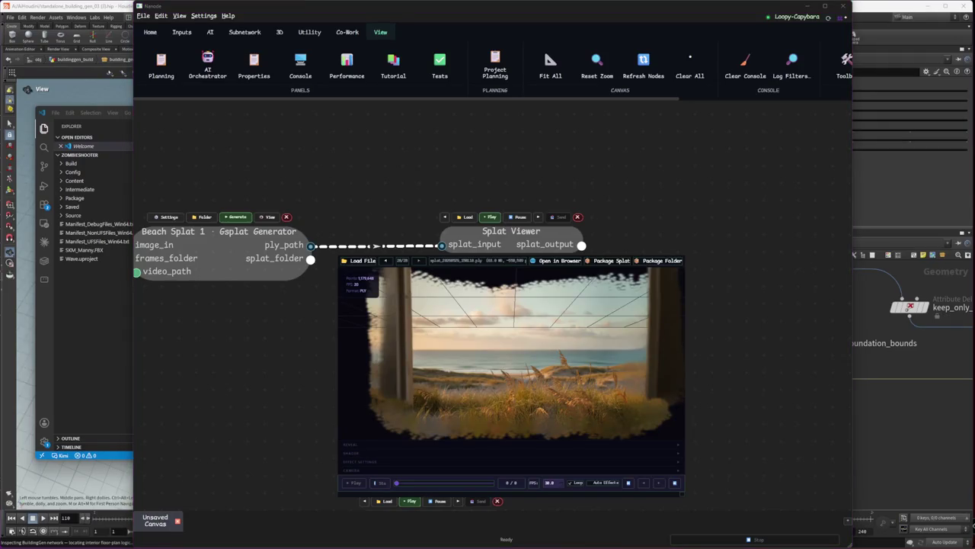
left_click(608, 181)
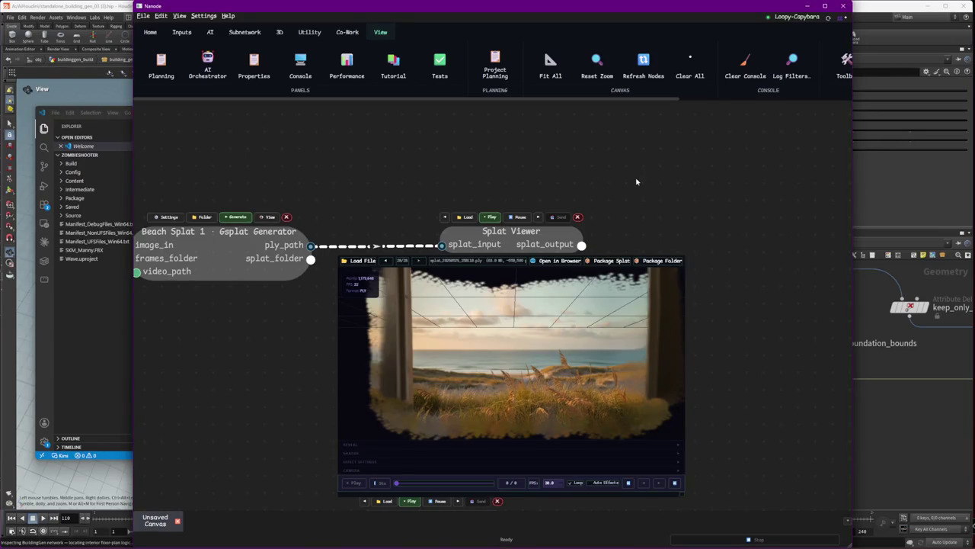
key("alt+Tab")
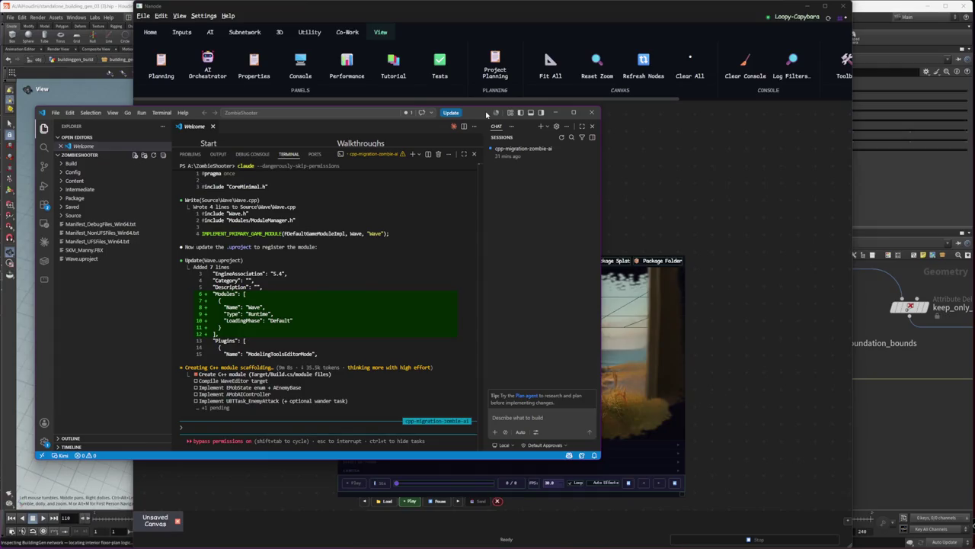
- Move the VS Code window aside and bring the Nanode graph back to the front
left_click_drag(486, 114, 704, 42)
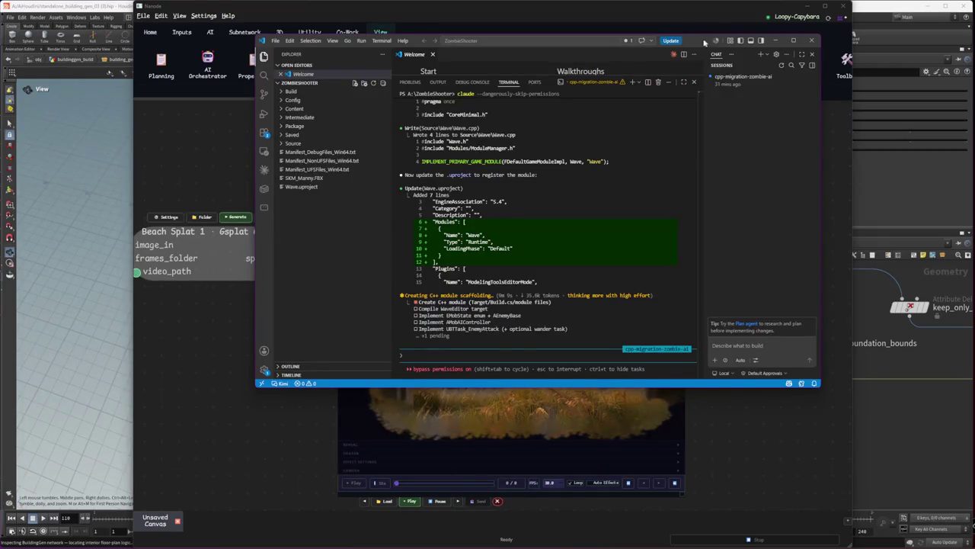
left_click_drag(705, 42, 468, 42)
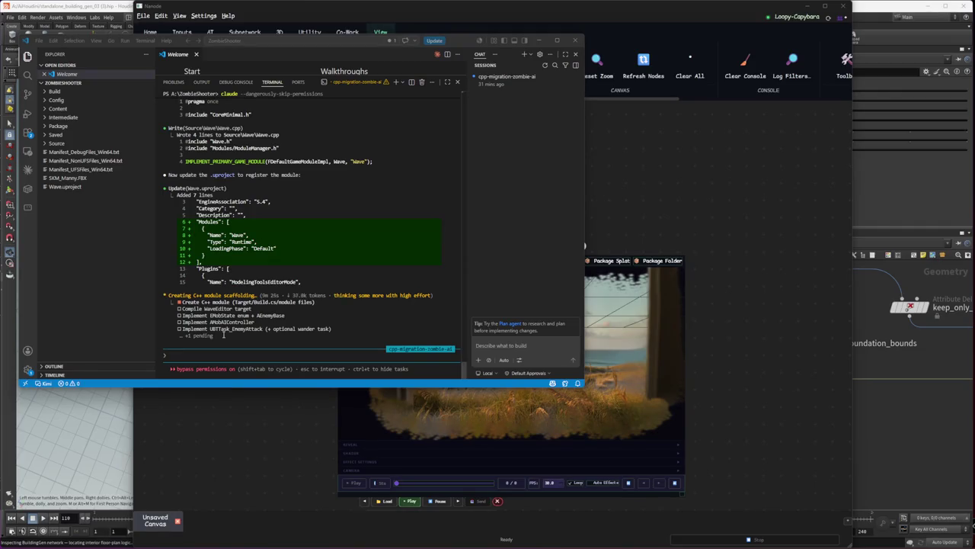
left_click(231, 460)
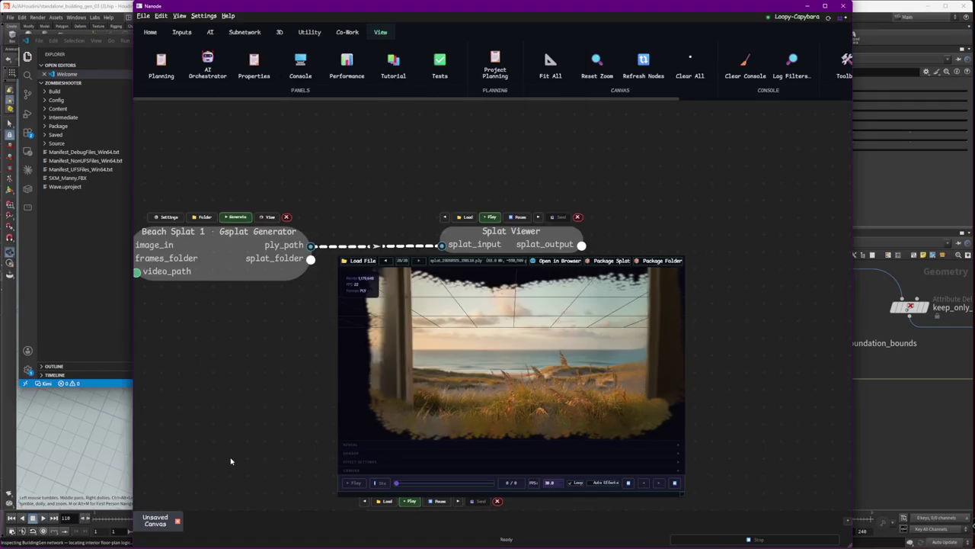
- Orbit the beach splat in the Splat Viewer to a couple of tilted angles
mouse_move(576, 403)
left_mouse_down()
mouse_move(565, 404)
mouse_move(625, 407)
mouse_move(582, 401)
left_mouse_up()
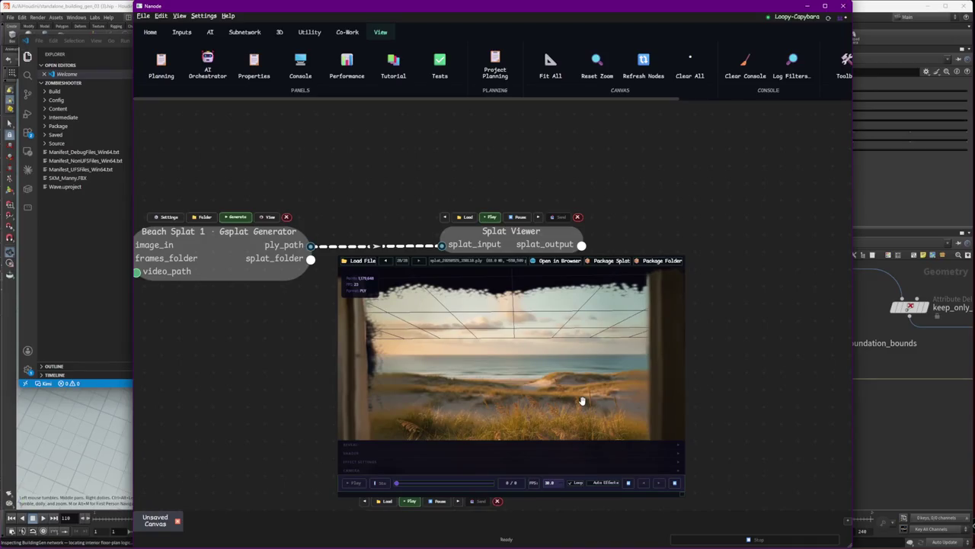
left_click_drag(582, 401, 540, 393)
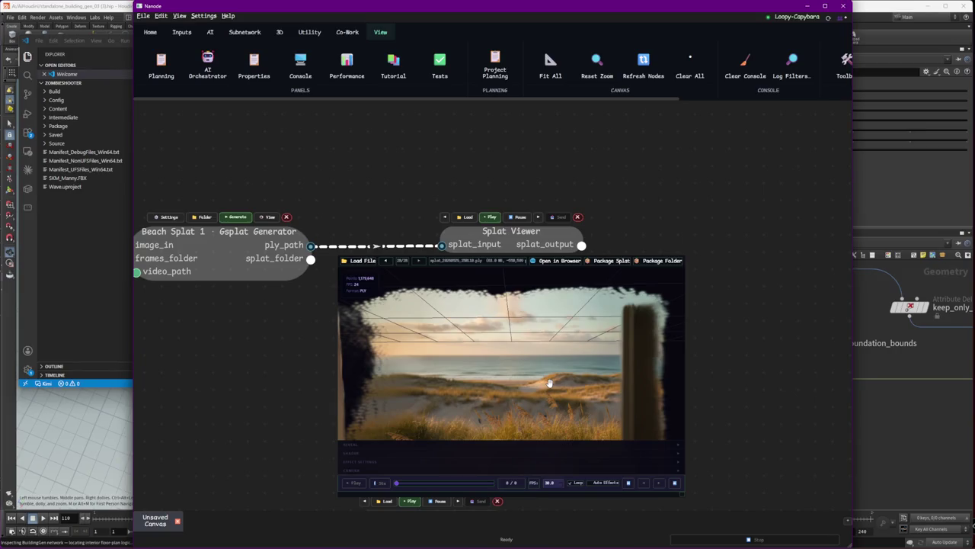
- Zoom out, dictate a spoken request to the Orchestrator, transcribe it and send it
key("f")
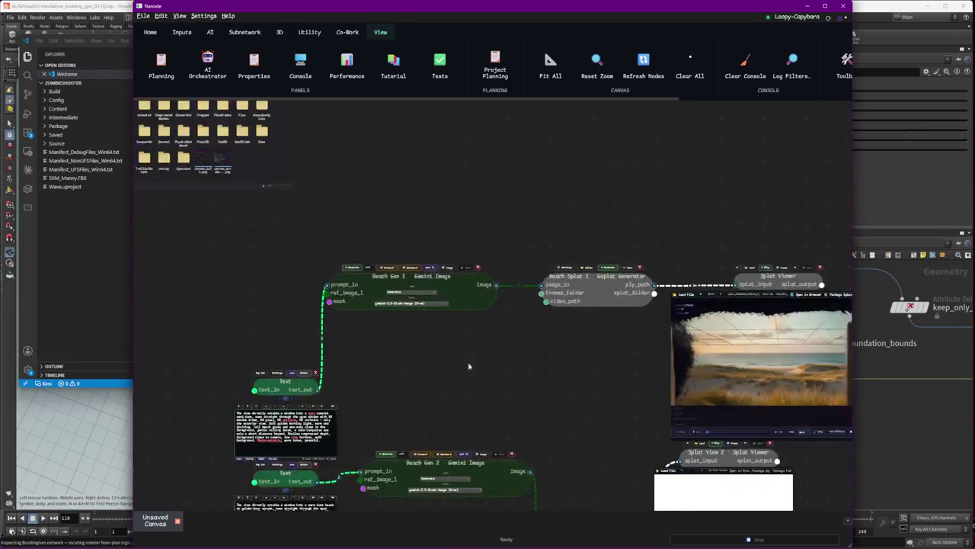
left_click_drag(468, 367, 583, 218)
left_click_drag(516, 343, 462, 278)
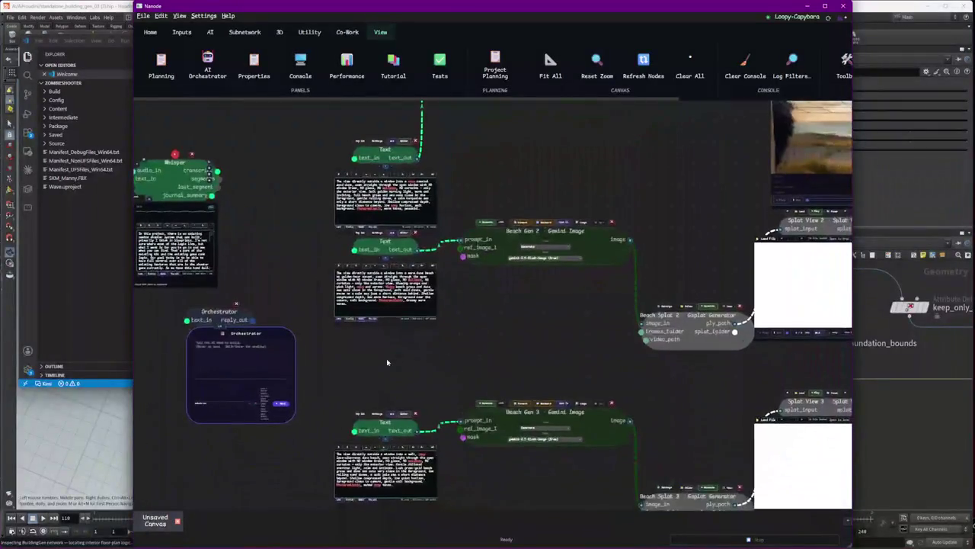
left_click(262, 402)
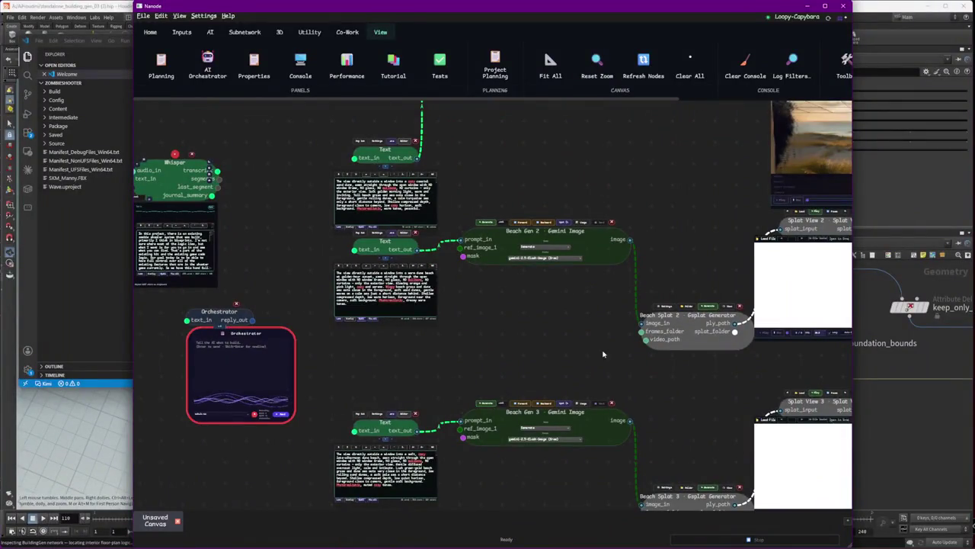
left_click_drag(602, 353, 469, 397)
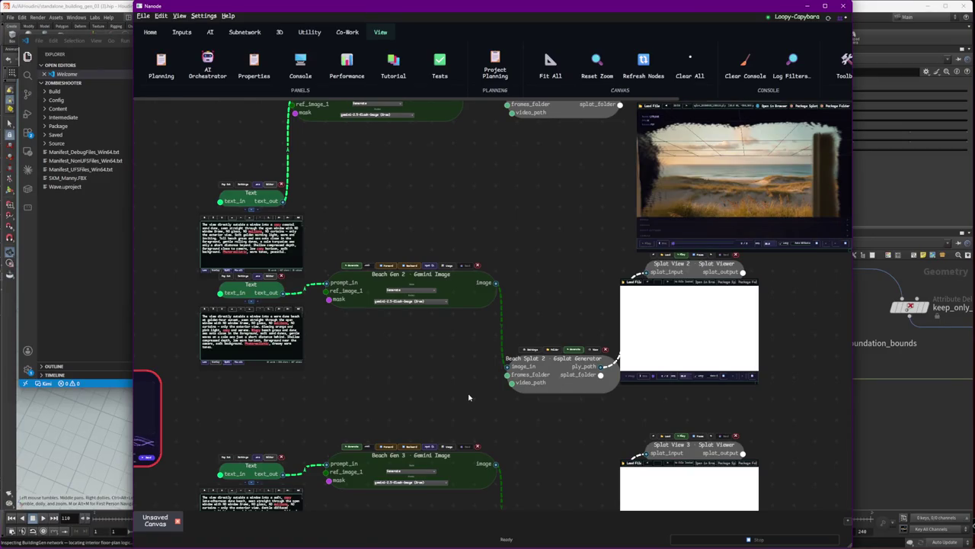
left_click_drag(470, 397, 475, 341)
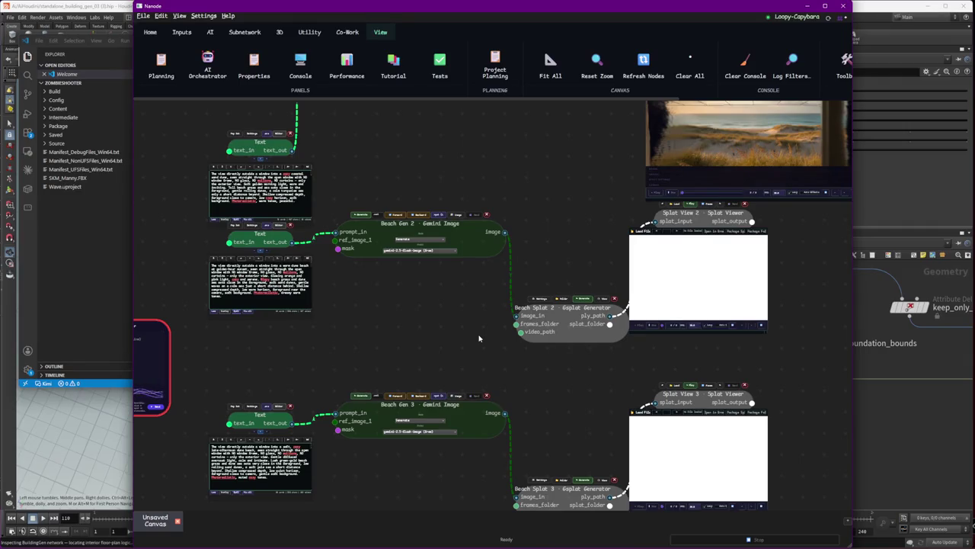
left_click_drag(252, 371, 335, 355)
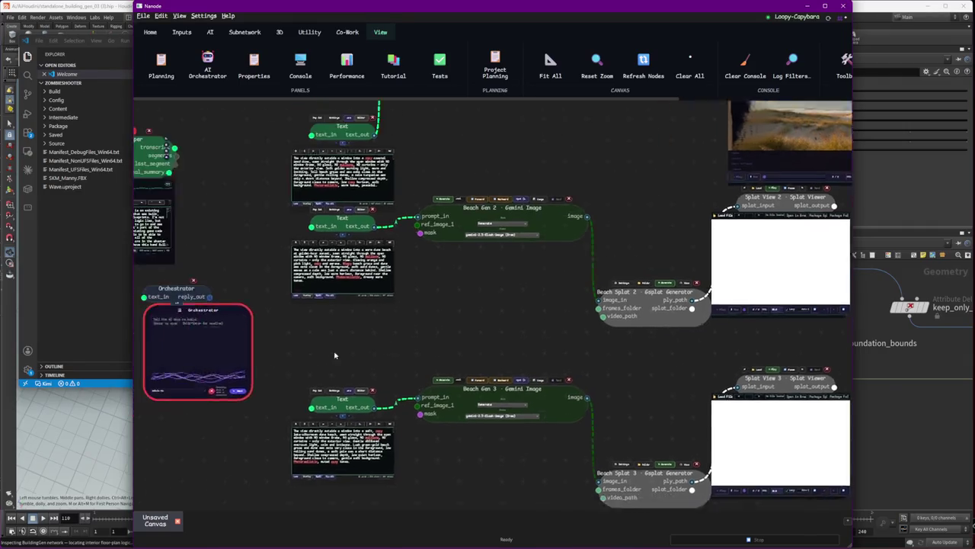
left_click(263, 376)
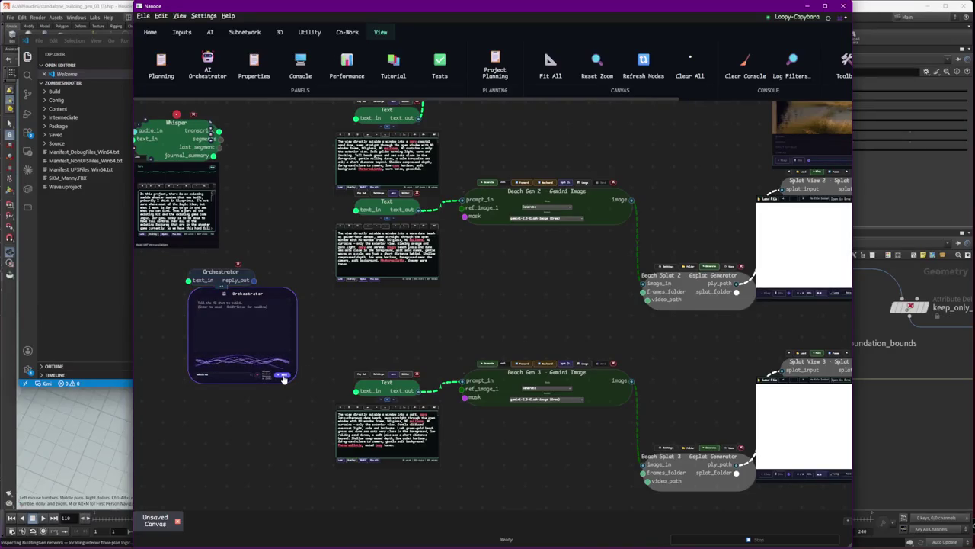
left_click(284, 379)
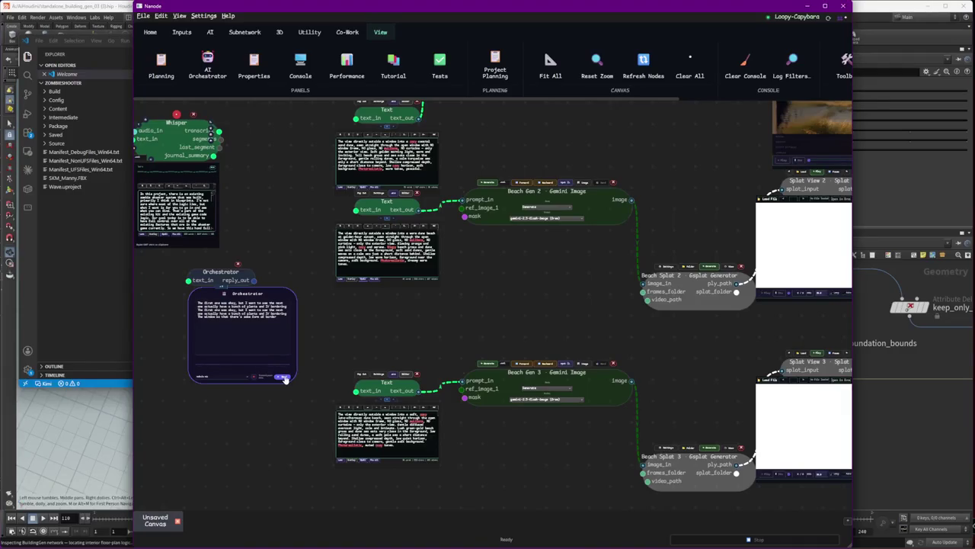
left_click(284, 378)
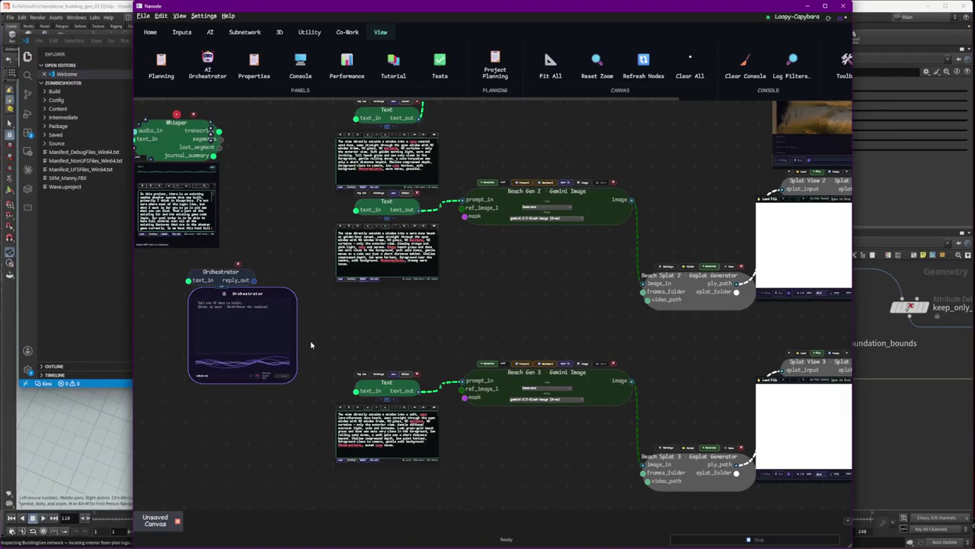
- Delete the eight Beach Gen 2 and 3 chain nodes and move the remaining Text node
left_click_drag(576, 305, 521, 342)
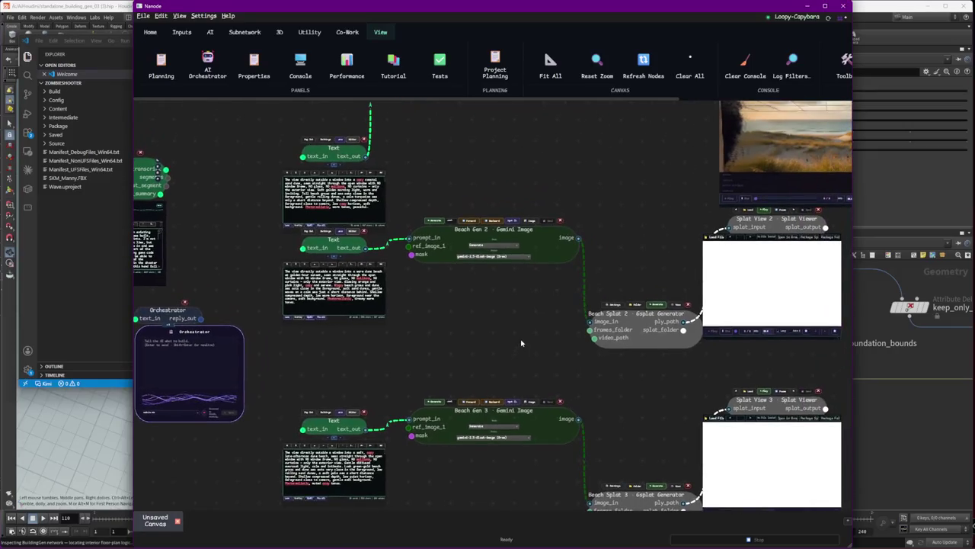
scroll(602, 480, "down", 1)
mouse_move(832, 505)
left_mouse_down()
mouse_move(330, 286)
mouse_move(334, 259)
left_mouse_up()
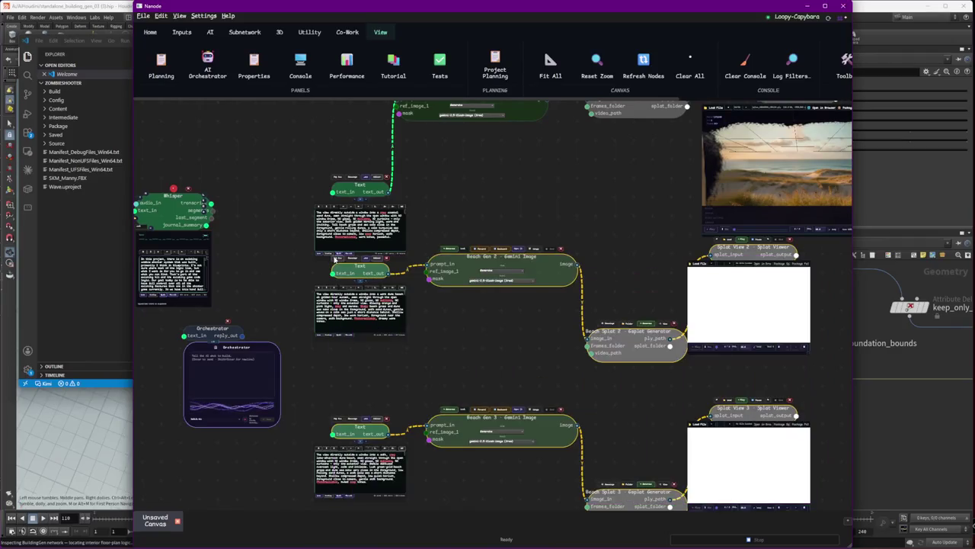
key("Delete")
left_click_drag(486, 349, 508, 445)
left_click_drag(375, 267, 331, 188)
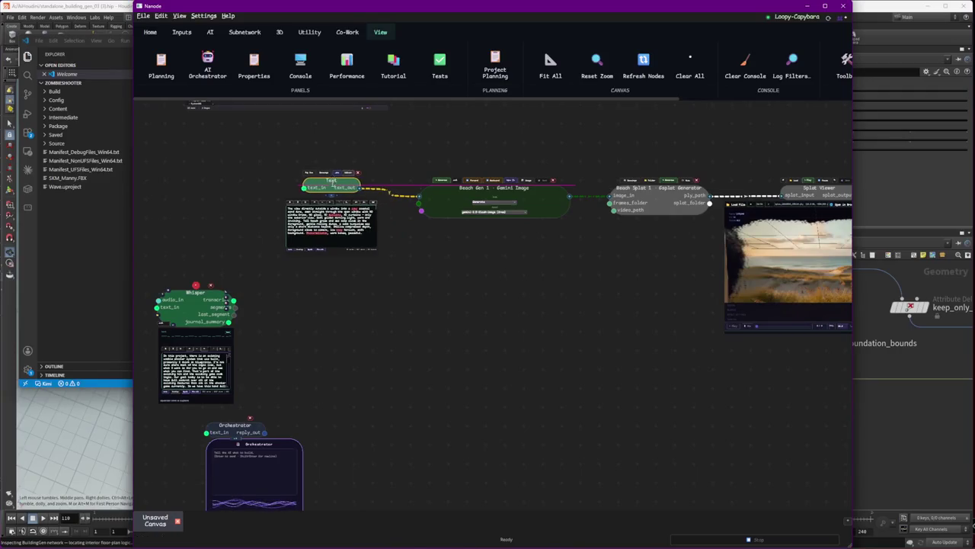
scroll(489, 254, "down", 2)
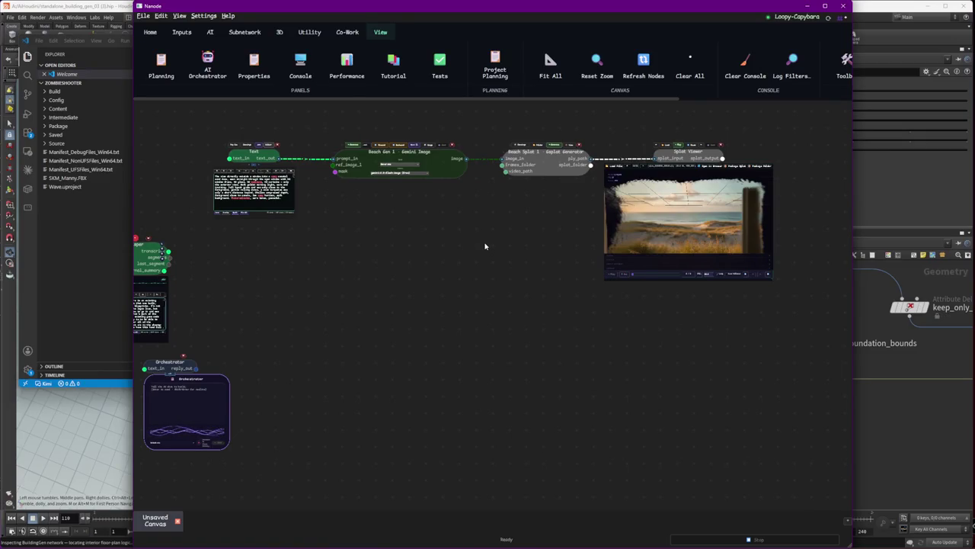
left_click_drag(208, 363, 335, 232)
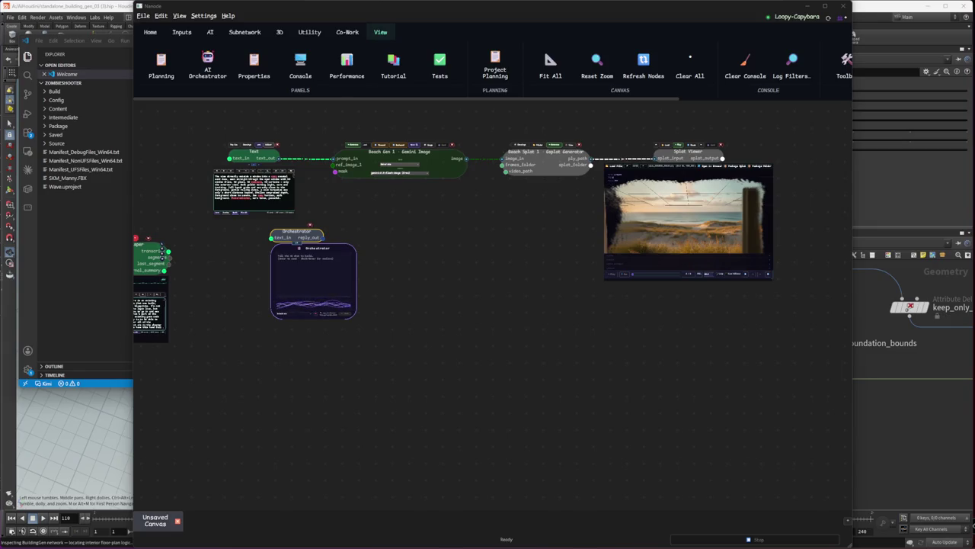
scroll(252, 343, "up", 5)
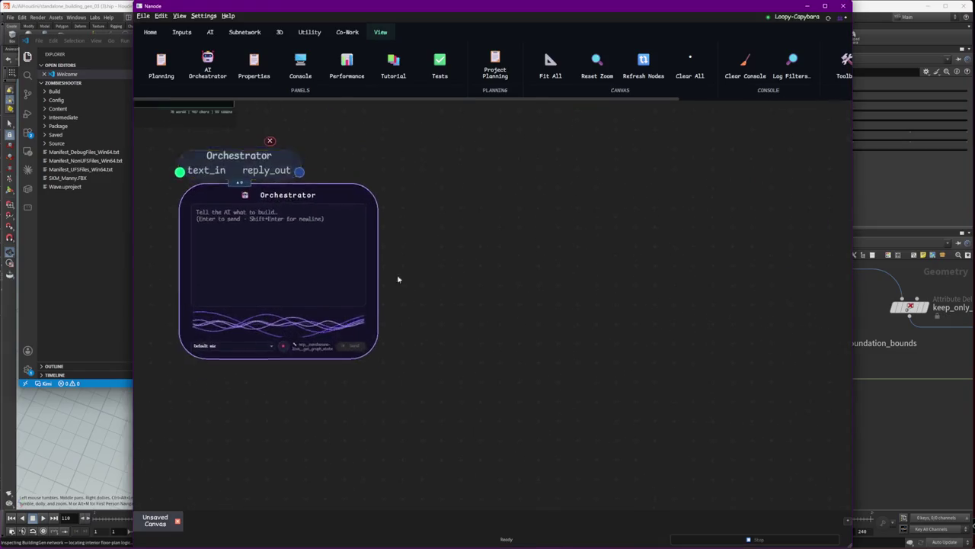
left_click_drag(253, 343, 547, 291)
scroll(547, 290, "down", 2)
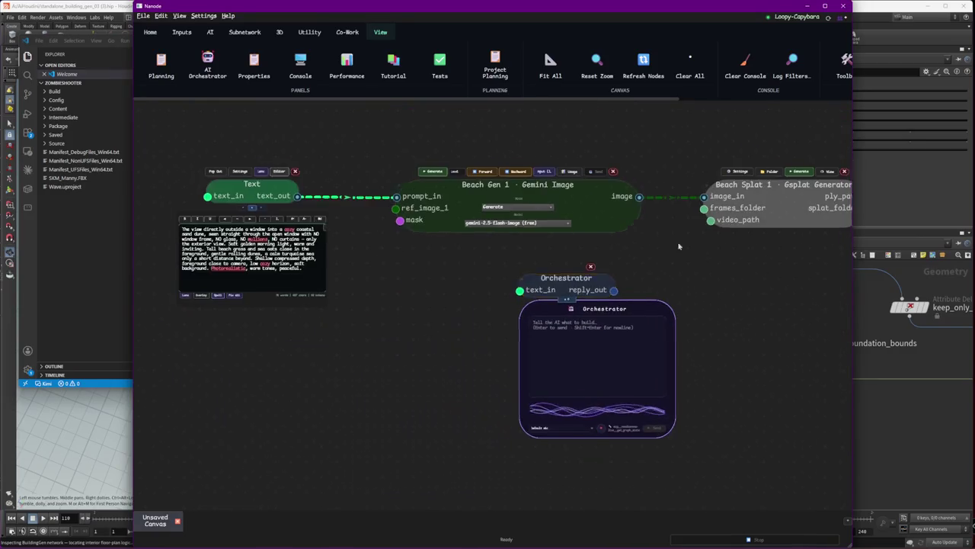
scroll(467, 414, "down", 2)
scroll(516, 331, "down", 3)
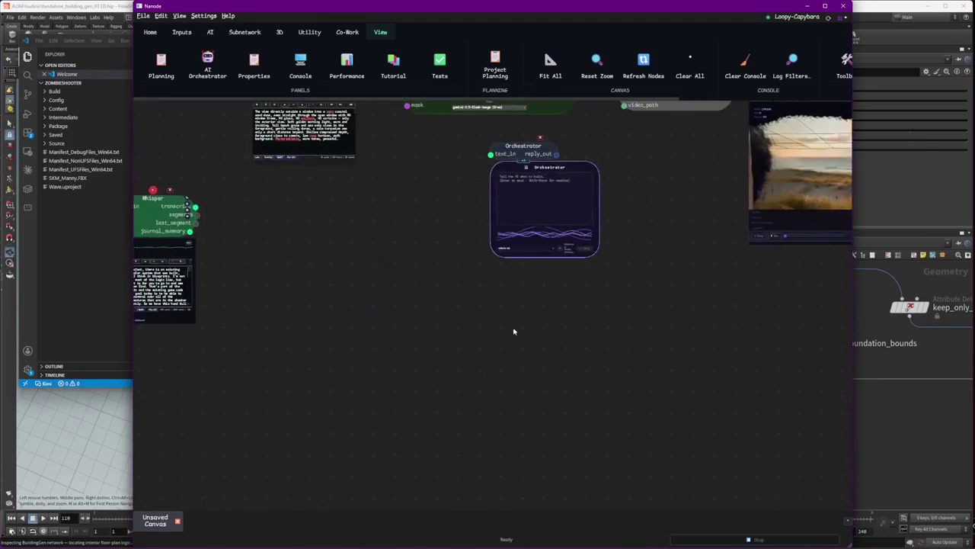
left_click_drag(516, 344, 479, 298)
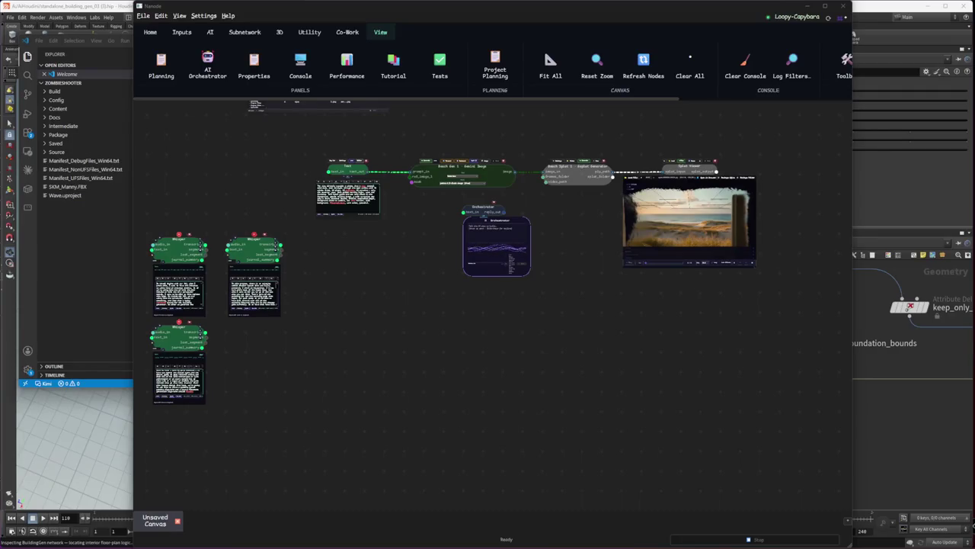
key("alt+Tab")
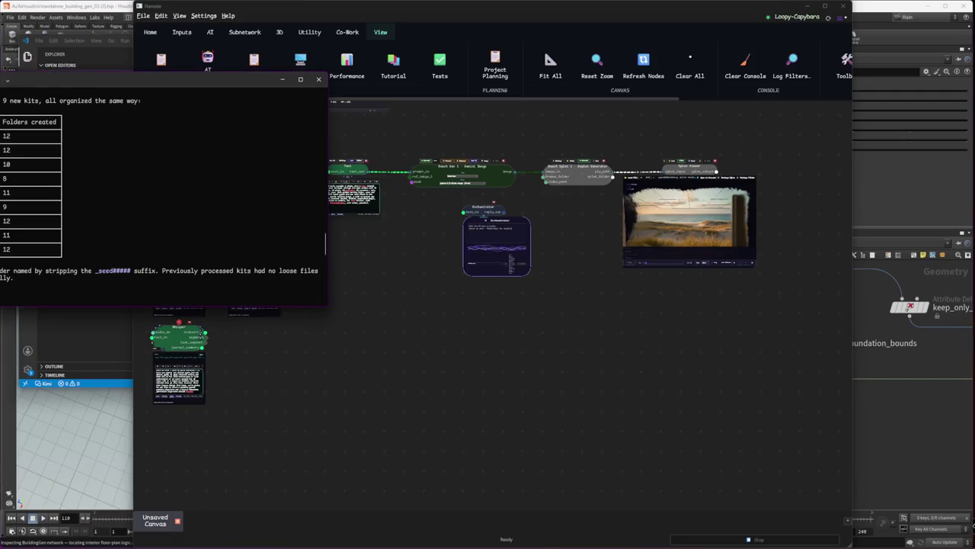
left_click_drag(54, 79, 0, 138)
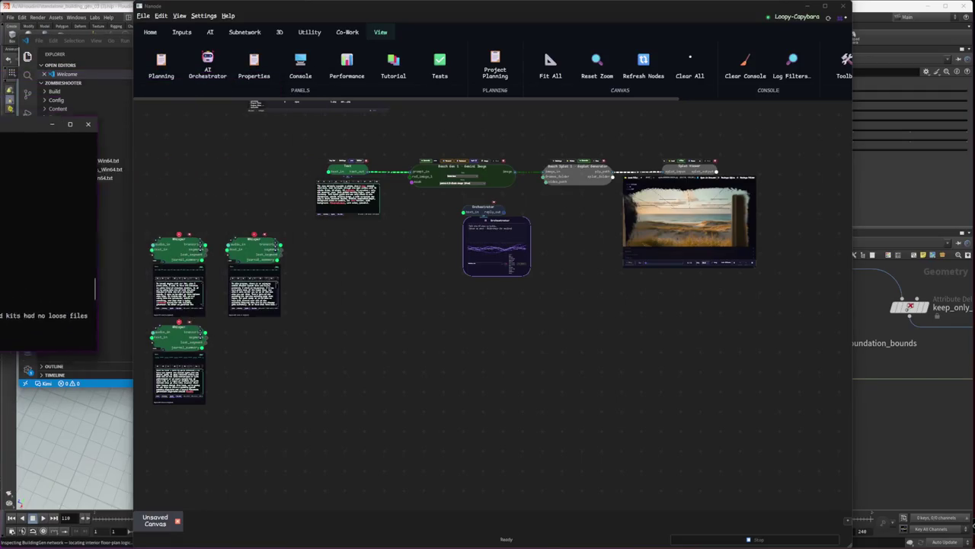
scroll(463, 272, "up", 2)
scroll(624, 233, "down", 2)
scroll(688, 364, "down", 2)
scroll(711, 387, "down", 4)
scroll(658, 400, "up", 2)
scroll(628, 317, "up", 2)
scroll(628, 317, "up", 3)
scroll(559, 349, "down", 1)
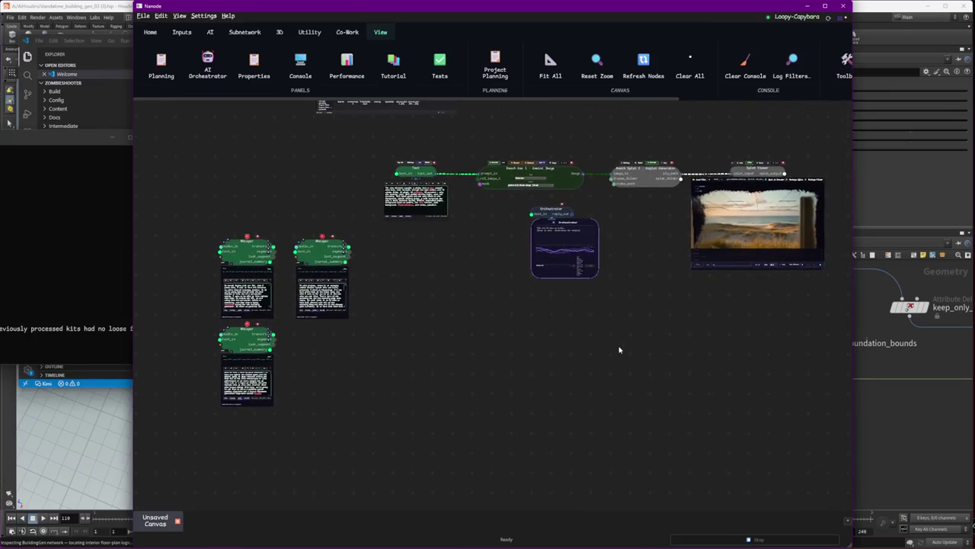
scroll(341, 213, "up", 1)
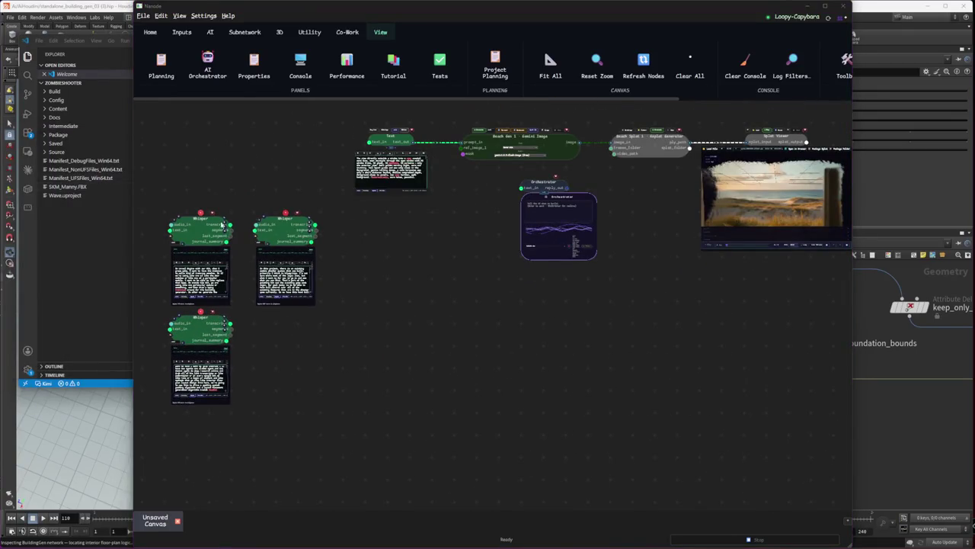
left_click(911, 412)
- Peek inside the Roof network, then enter the Walls network of building_generator
middle_click_drag(911, 412, 865, 364)
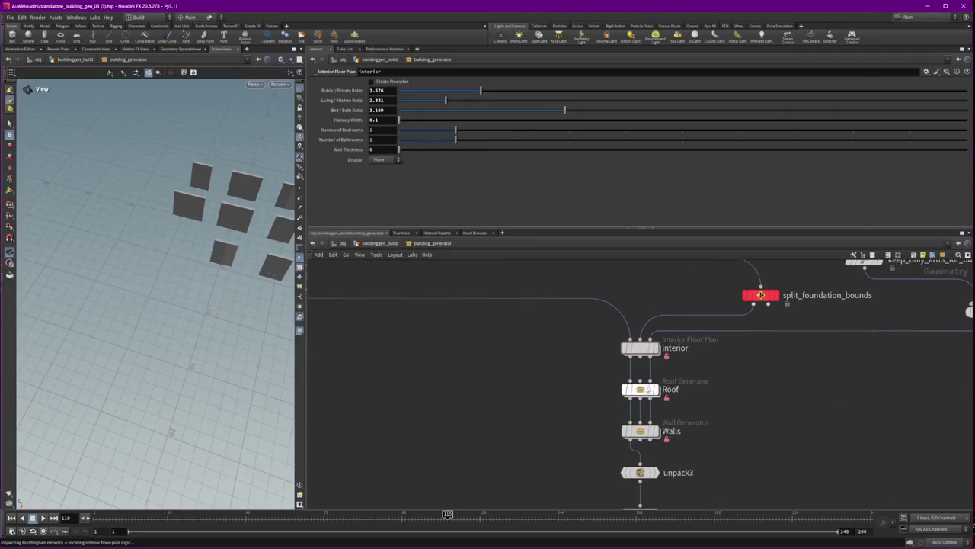
double_click(639, 390)
middle_click_drag(727, 420, 672, 336)
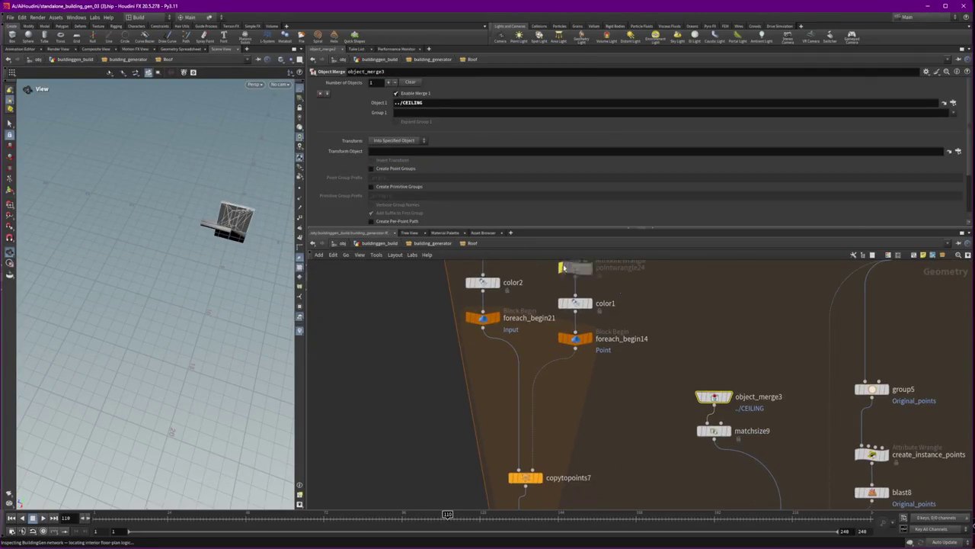
left_click(414, 243)
double_click(641, 431)
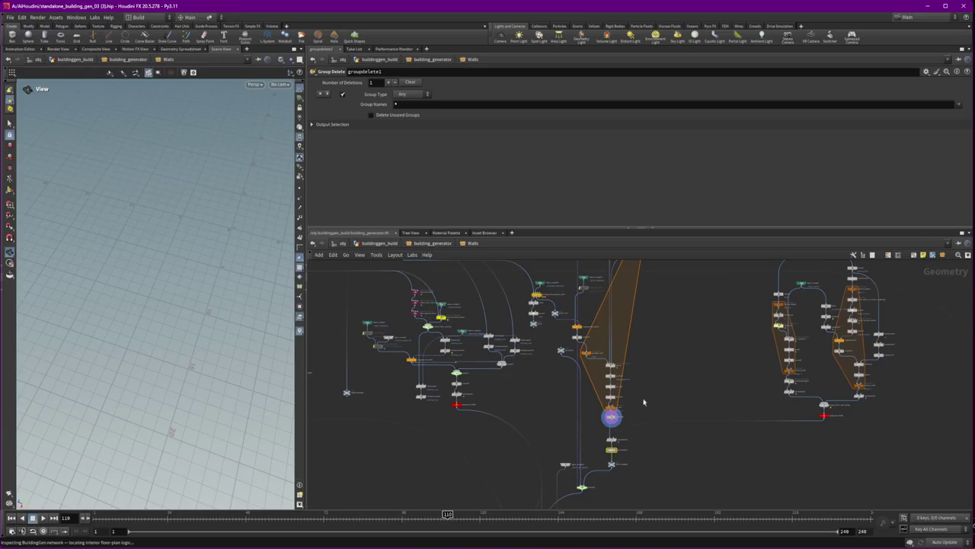
- Reframe the viewport and show gt_end's Block End parameters, then normal2's
mouse_move(180, 276)
left_mouse_down()
mouse_move(20, 216)
mouse_move(172, 255)
left_mouse_up()
key("f")
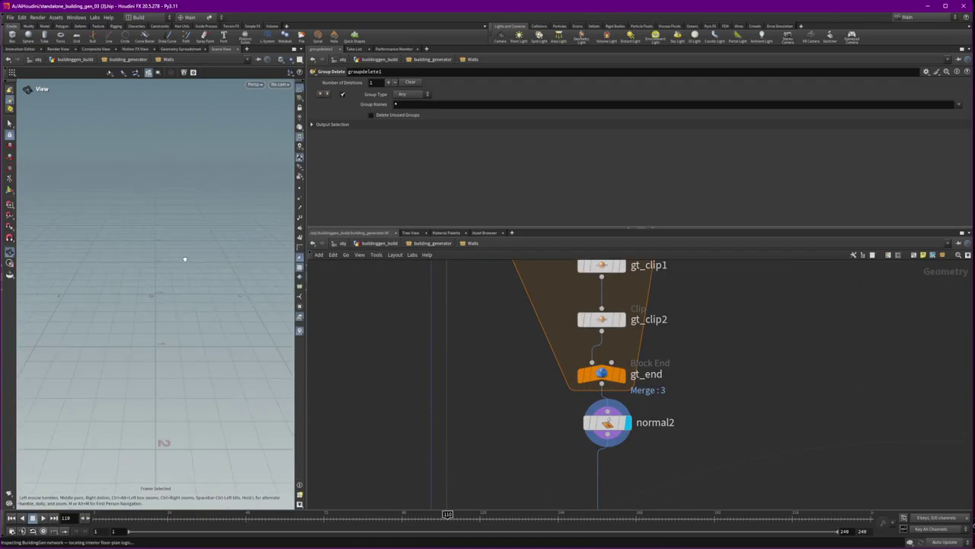
scroll(649, 421, "down", 3)
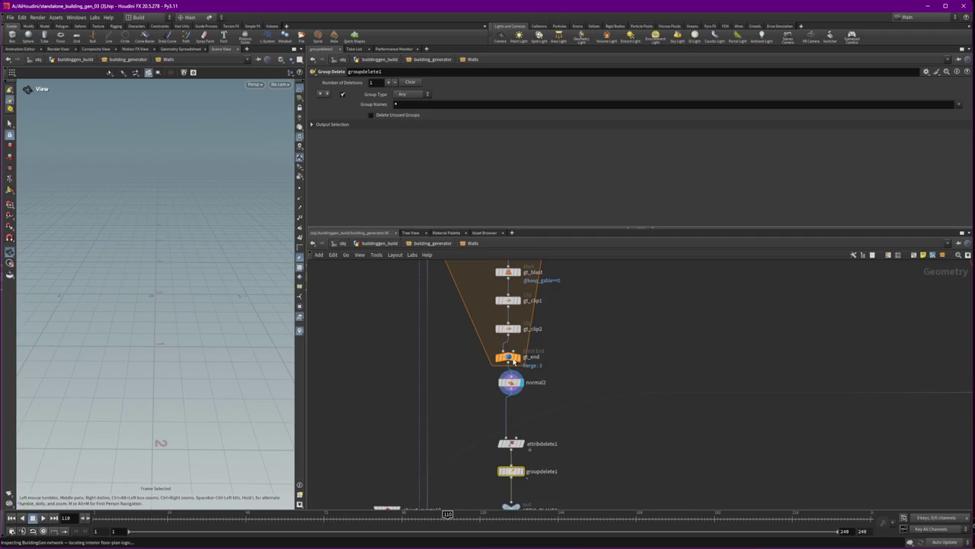
left_click(505, 356)
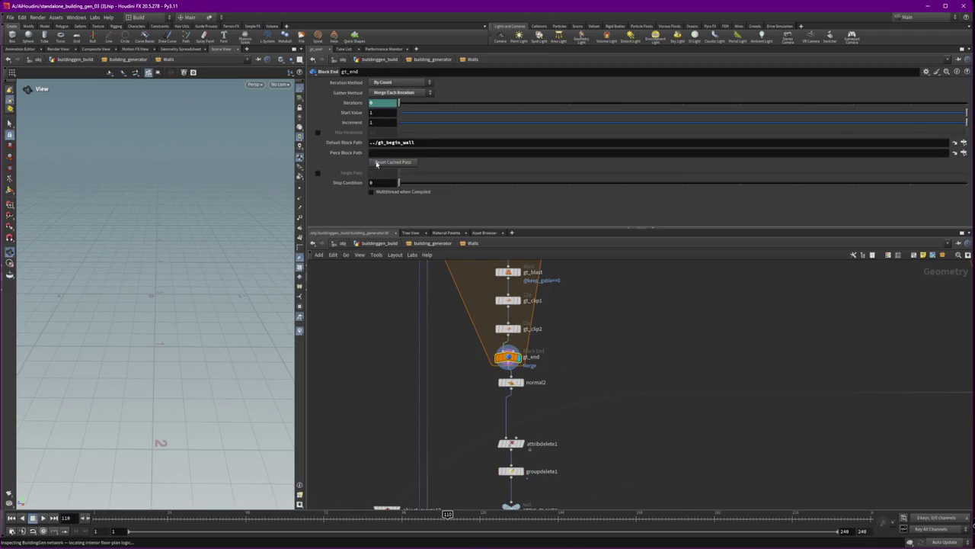
left_click(96, 17)
left_click(104, 35)
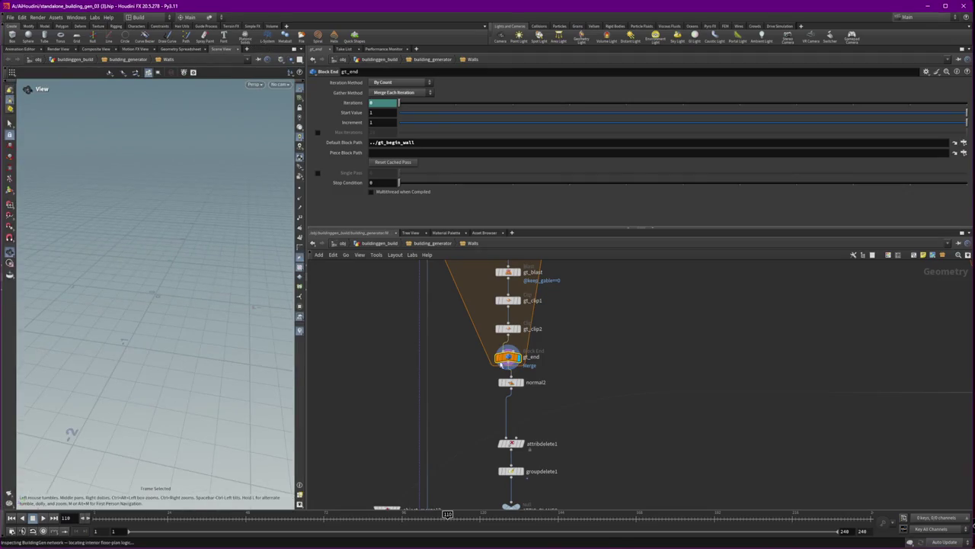
left_click(510, 383)
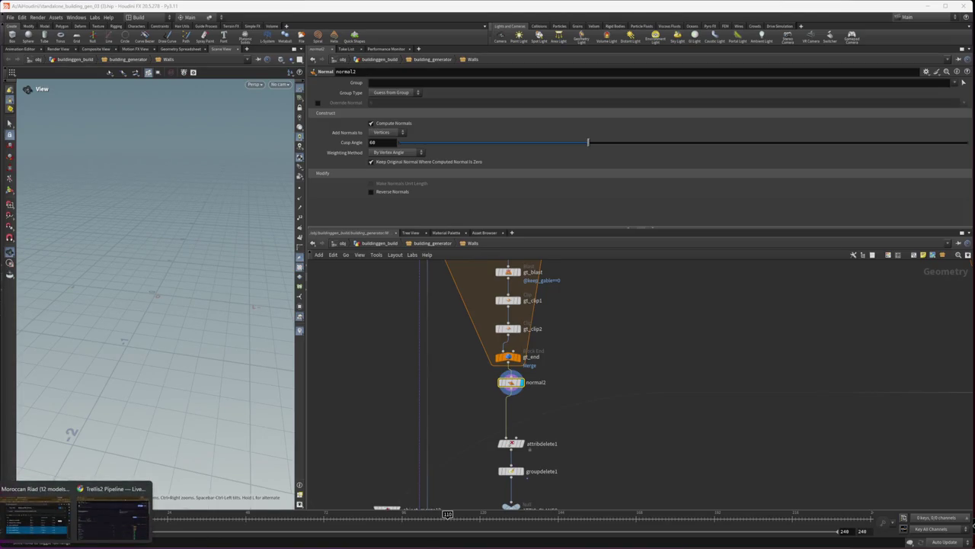
- Browse the unfiltered Fab library in Epic Games Launcher, then go to Library and Unreal Engine
left_click(34, 516)
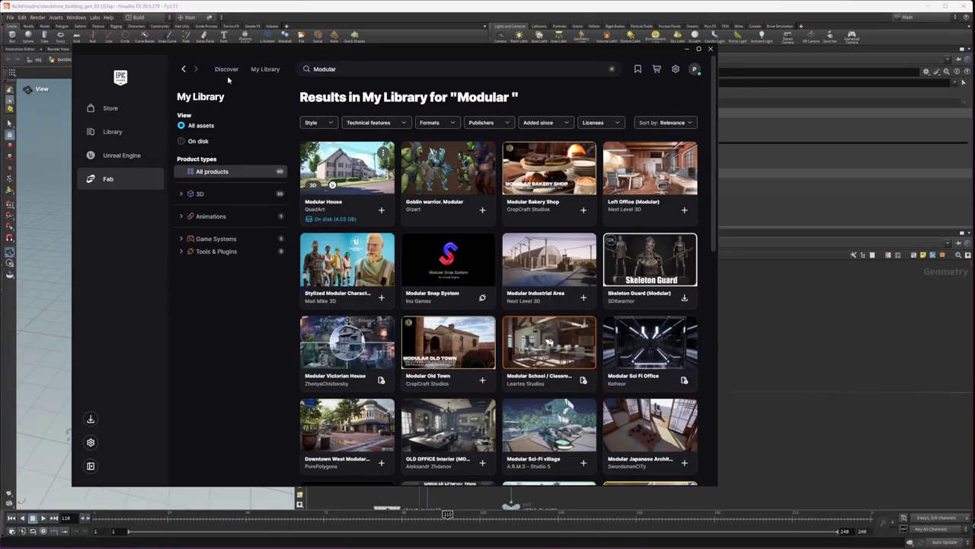
left_click(265, 70)
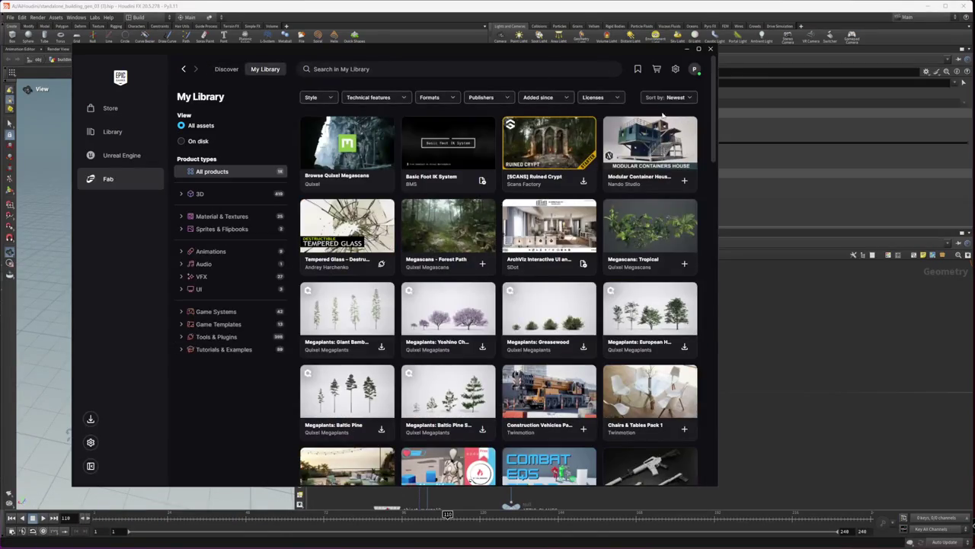
left_click_drag(713, 114, 714, 373)
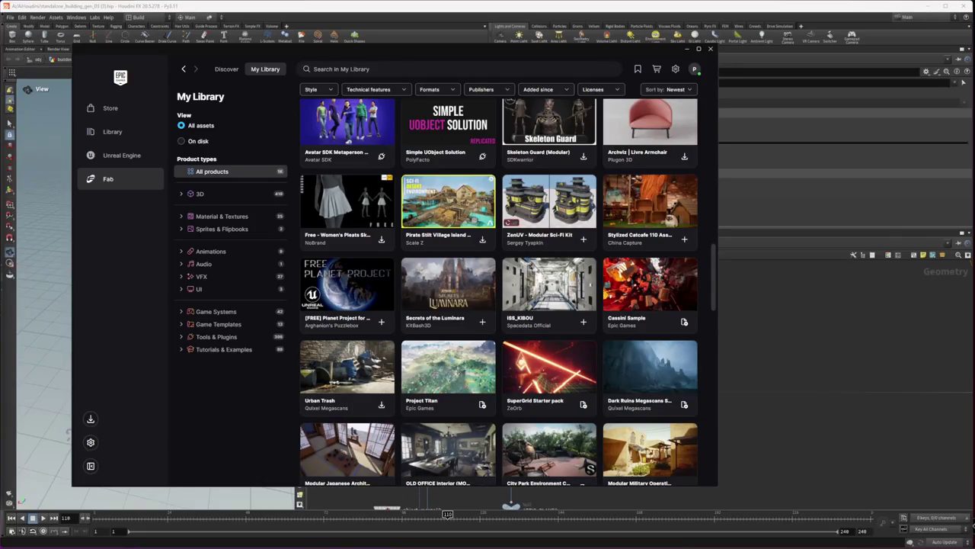
scroll(710, 307, "down", 3)
scroll(709, 307, "down", 5)
left_click_drag(713, 415, 713, 114)
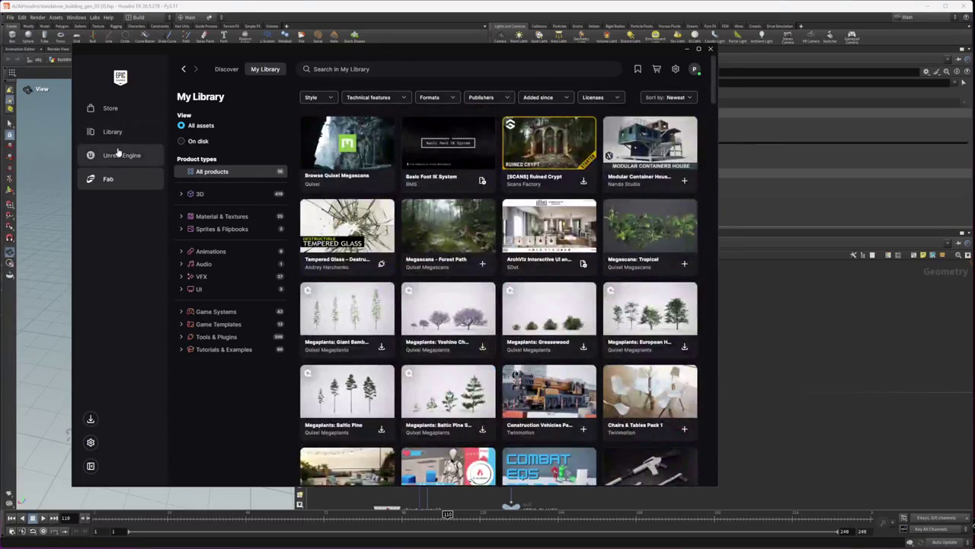
left_click(113, 134)
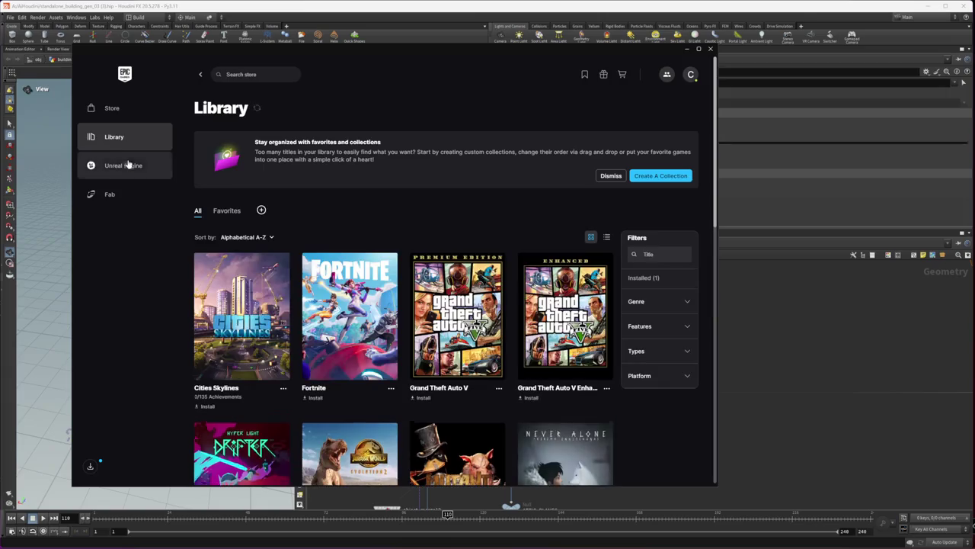
left_click(128, 165)
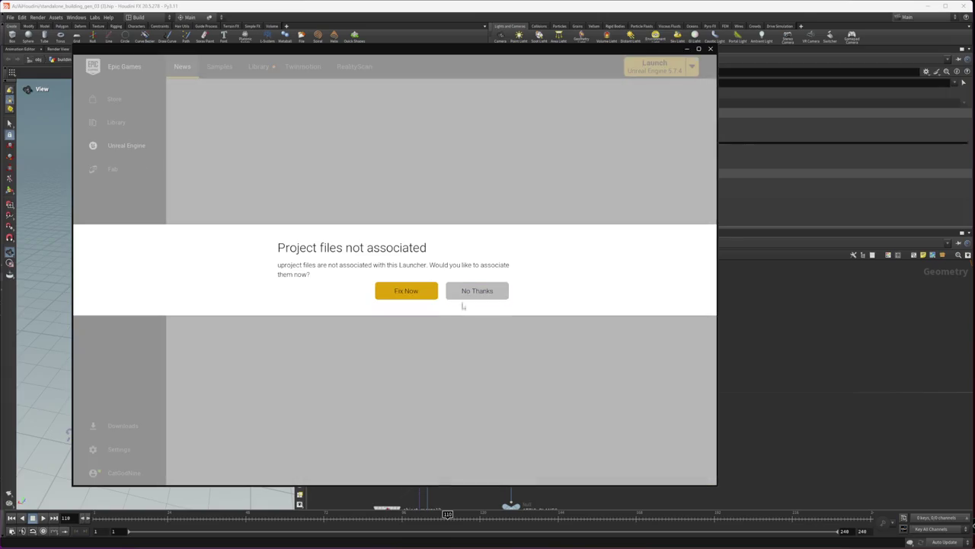
- Decline the uproject file association prompt and open the Unreal Engine Library tab
left_click(474, 293)
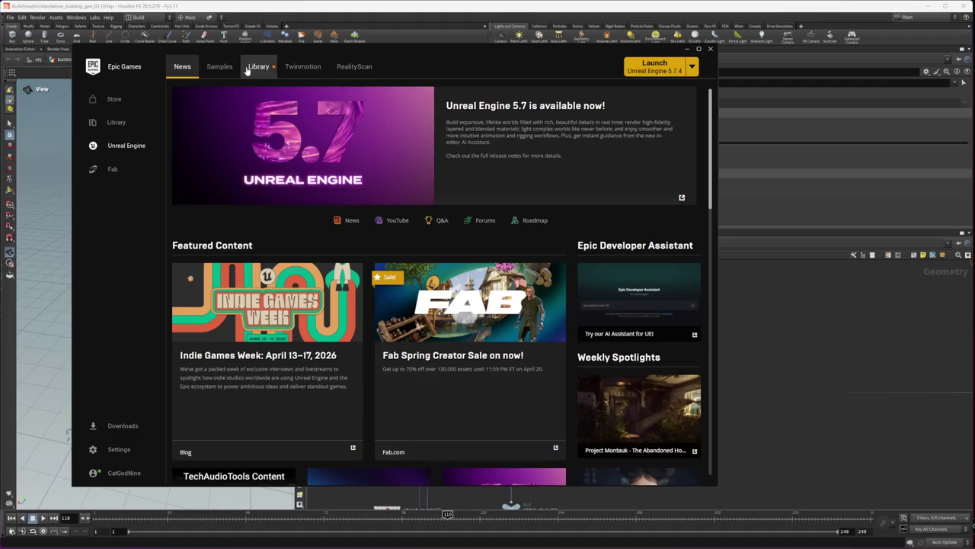
left_click(246, 68)
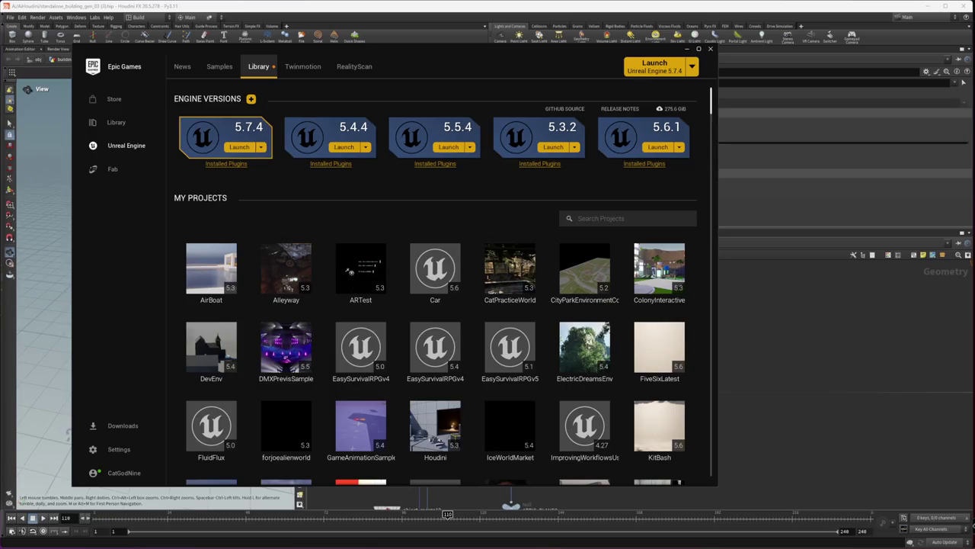
- Scroll to My Projects and show the XV3DGS project folder on disk
scroll(457, 327, "down", 3)
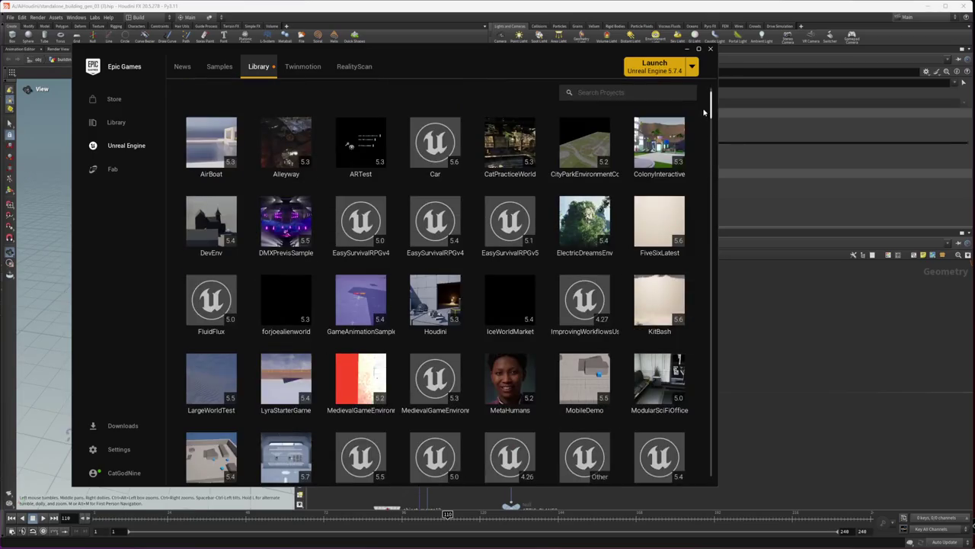
scroll(704, 112, "down", 1)
scroll(686, 129, "down", 5)
scroll(671, 145, "down", 10)
scroll(654, 160, "down", 5)
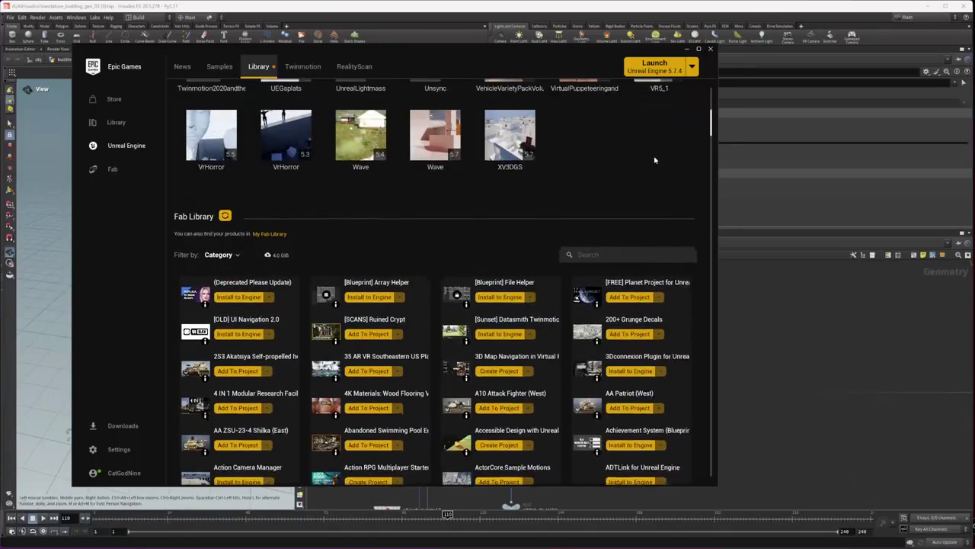
scroll(654, 160, "up", 2)
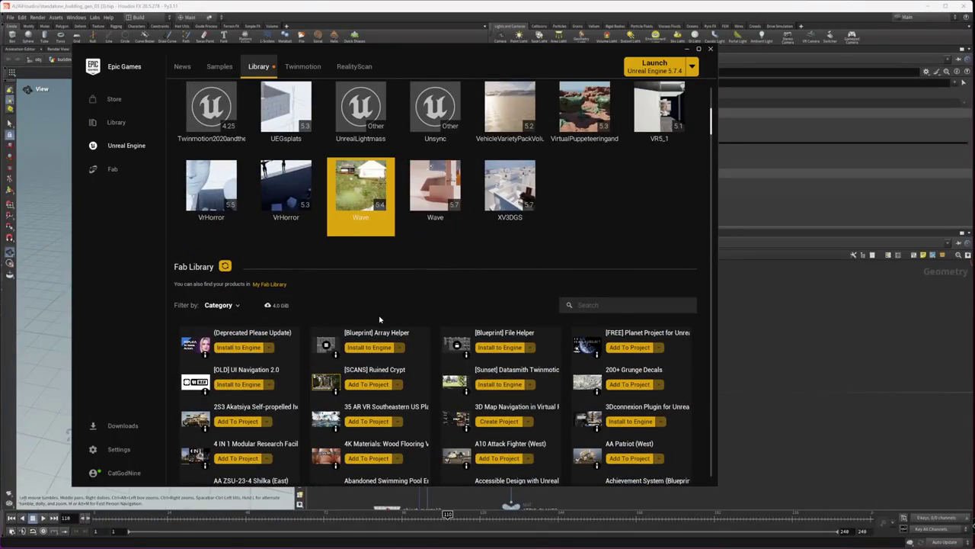
right_click(521, 189)
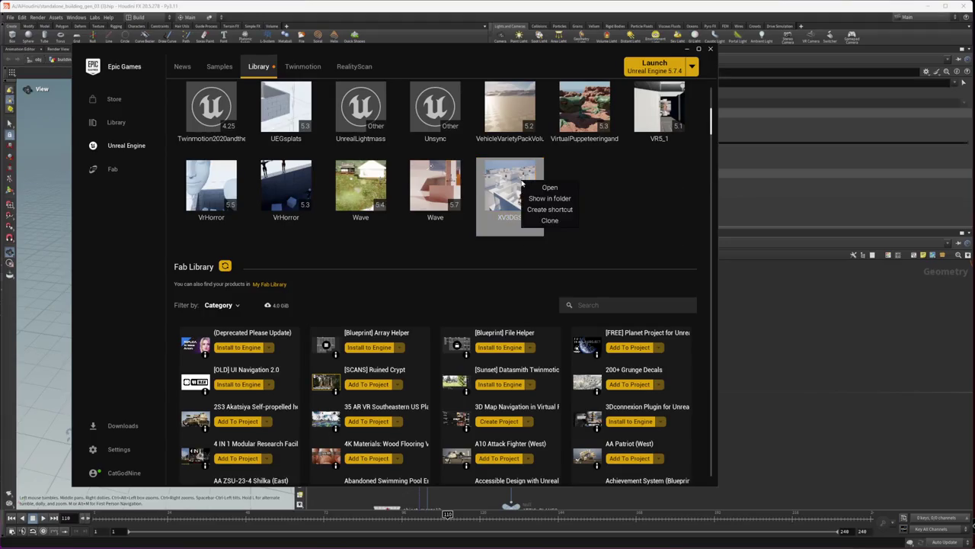
left_click(568, 199)
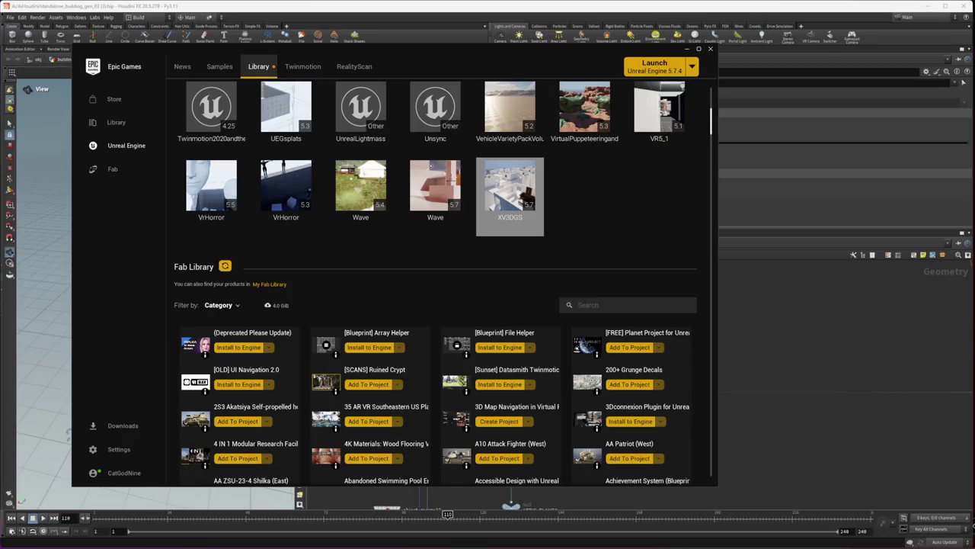
left_click(858, 339)
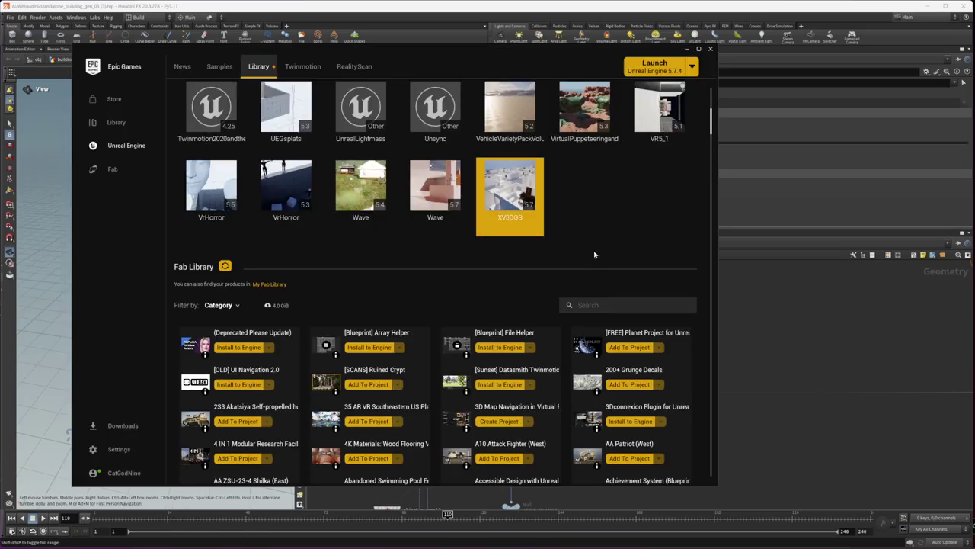
- Launch XV3DGS with Unreal Engine 5.7.4, which fails with prerequisites error LS-0019-IS-0001
mouse_move(510, 197)
scroll(620, 207, "up", 2)
scroll(641, 332, "up", 1)
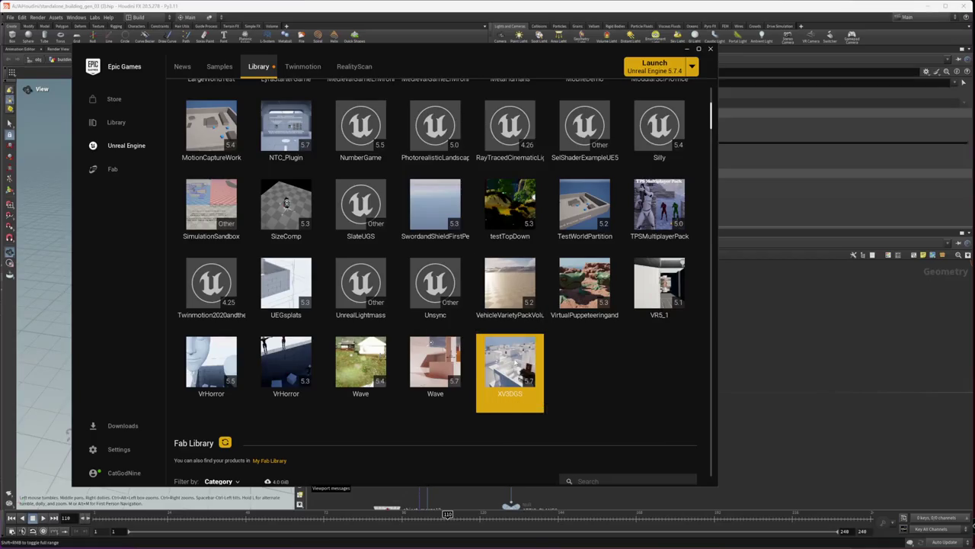
double_click(516, 361)
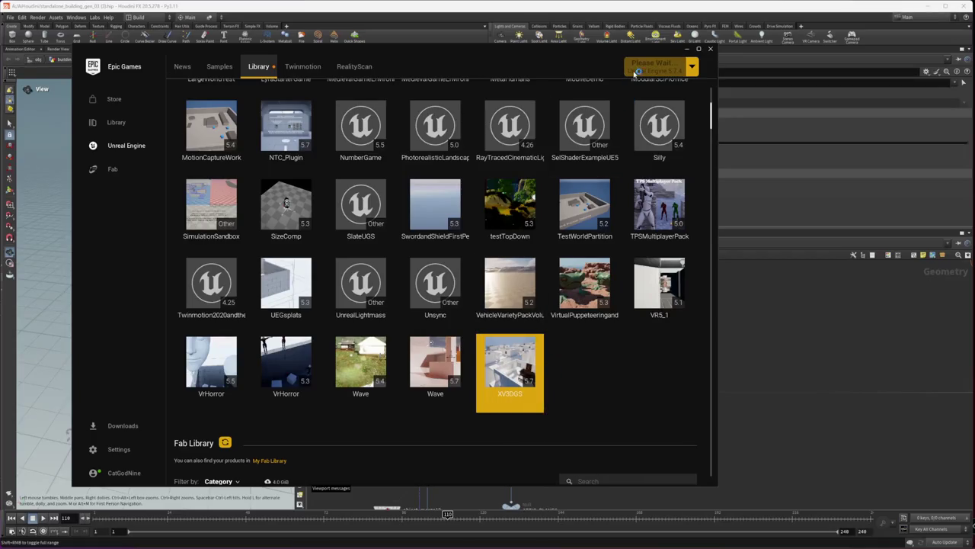
left_click(688, 48)
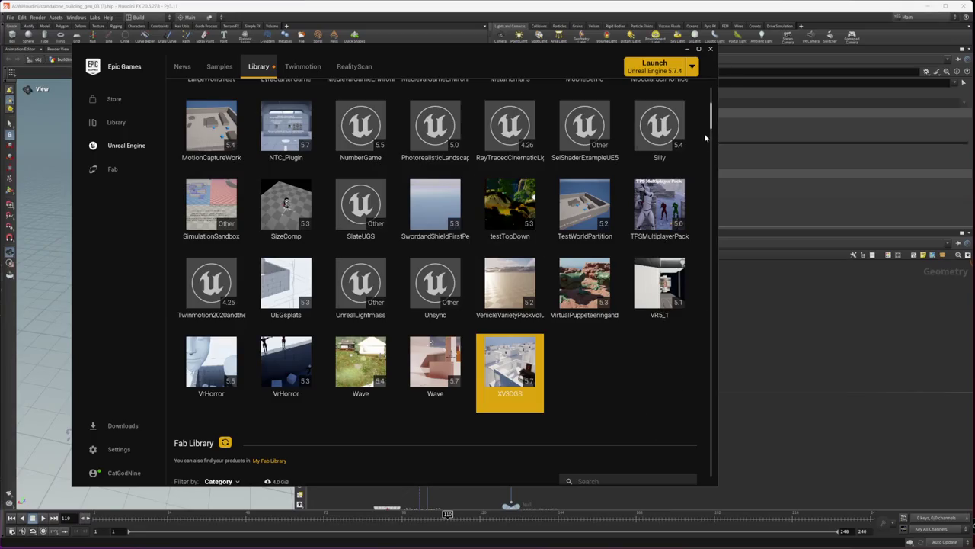
left_click_drag(711, 120, 698, 102)
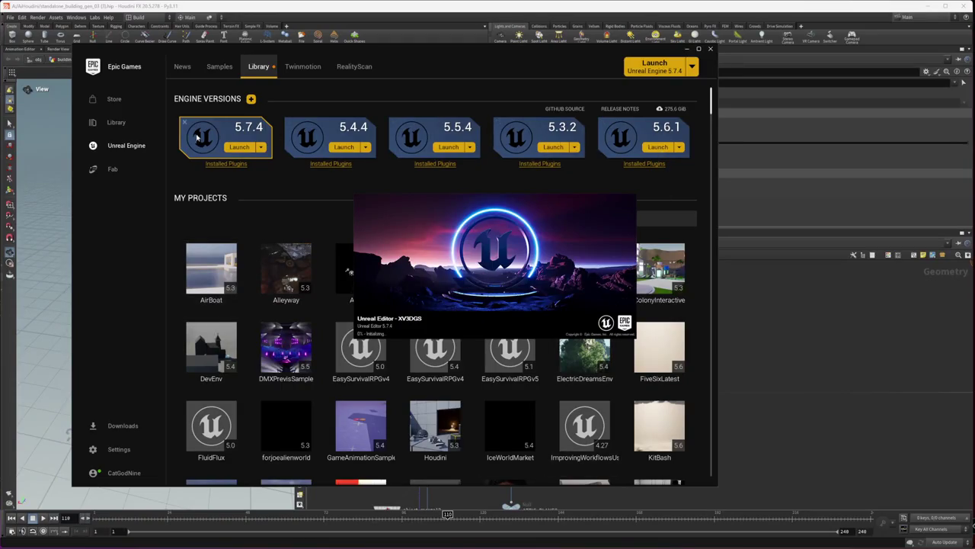
left_click(243, 150)
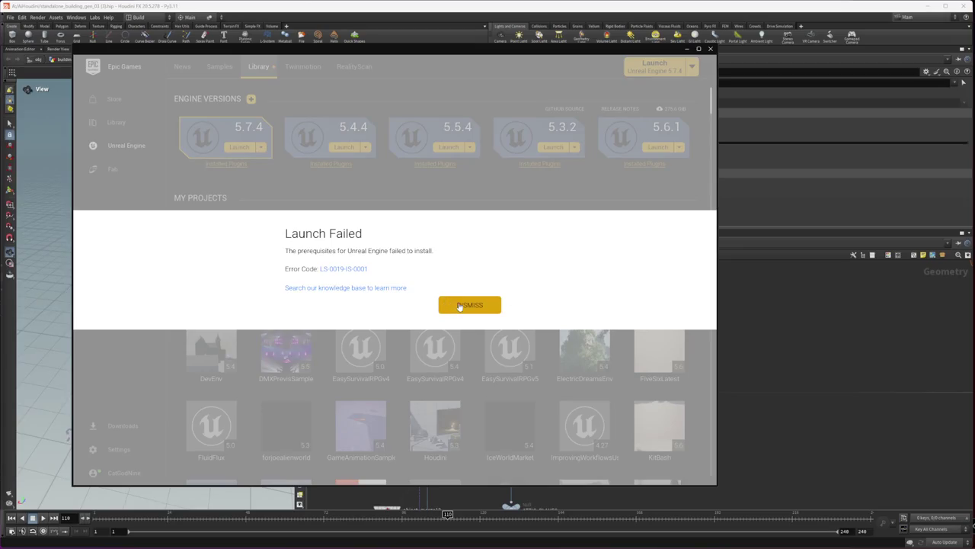
- Dismiss the Unreal Engine prerequisites launch error, check the 5.7.4 options, and bring the XV3DGS editor forward
left_click(459, 306)
left_click(261, 147)
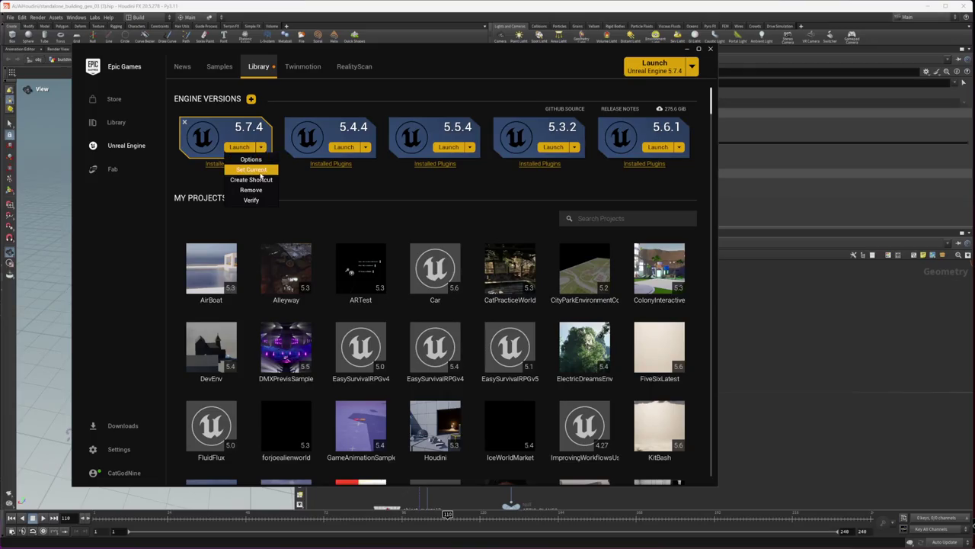
left_click(434, 202)
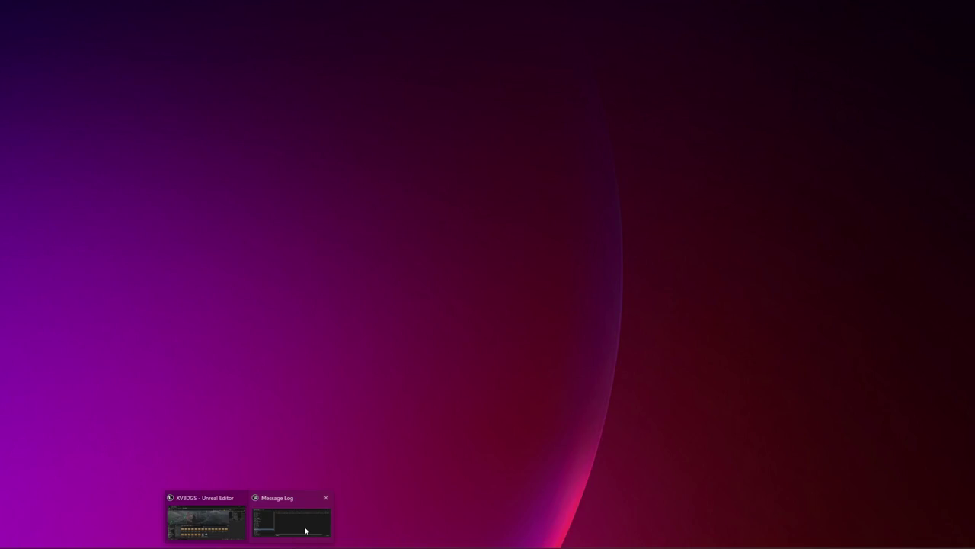
left_click(198, 526)
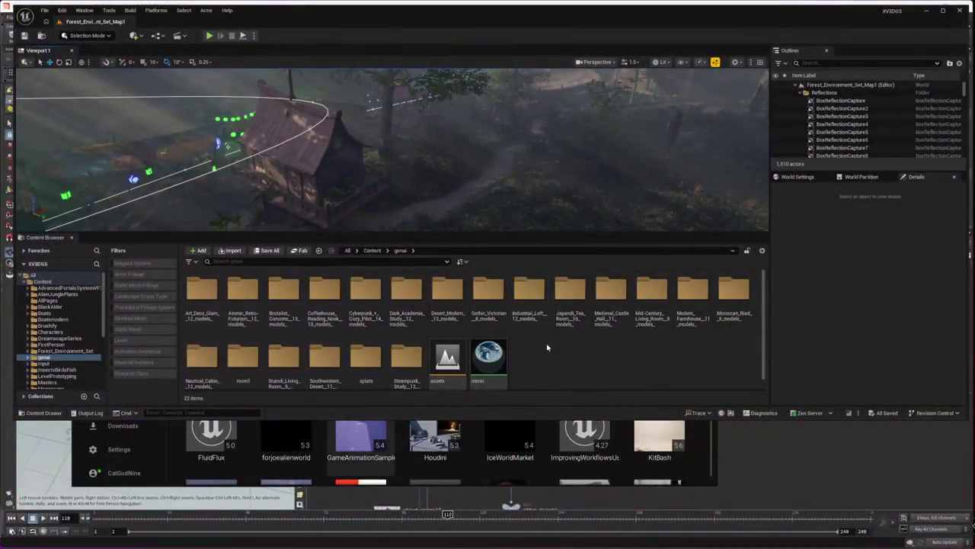
- Load the Nightboat level from the XV3DGS Boats folder, then return to the Epic Games Launcher
left_click(432, 361)
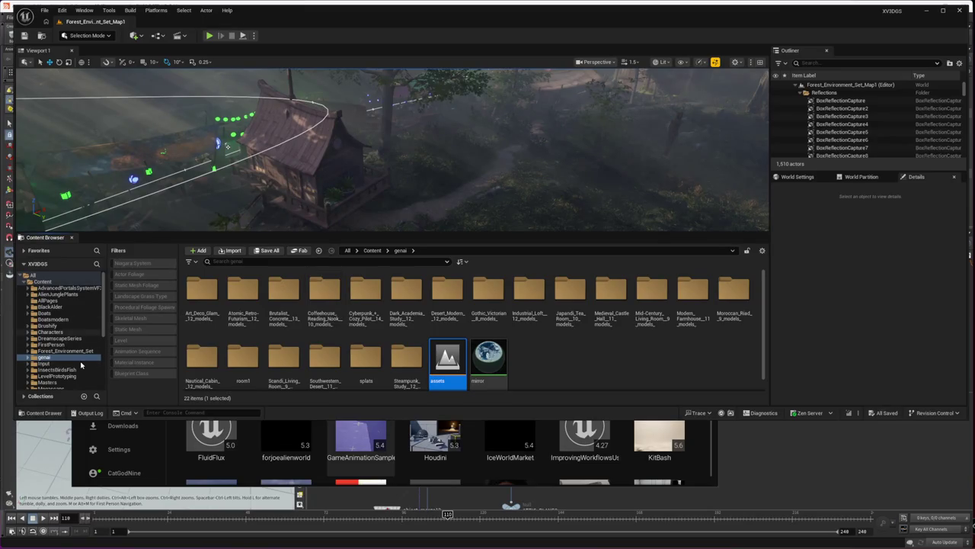
left_click(55, 314)
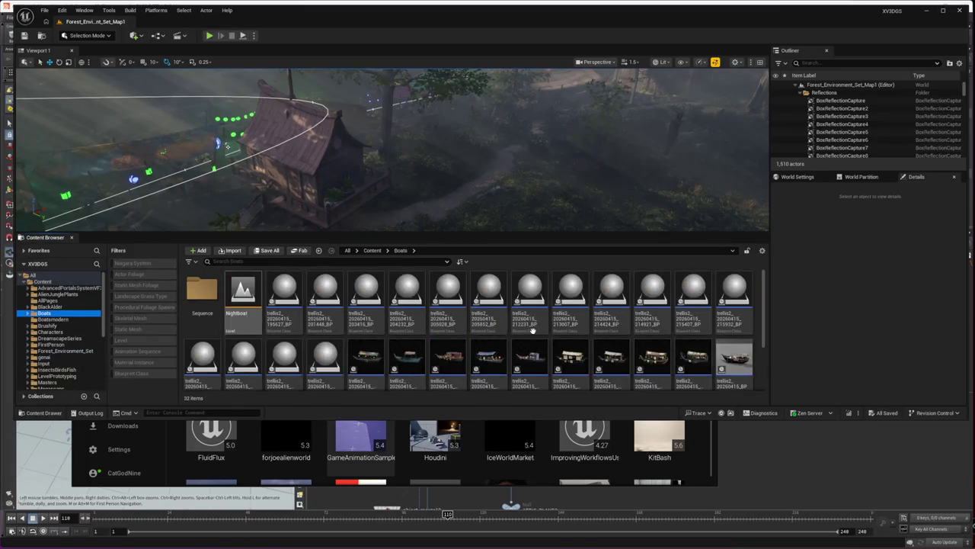
scroll(253, 305, "down", 1)
scroll(254, 294, "up", 1)
left_click(254, 294)
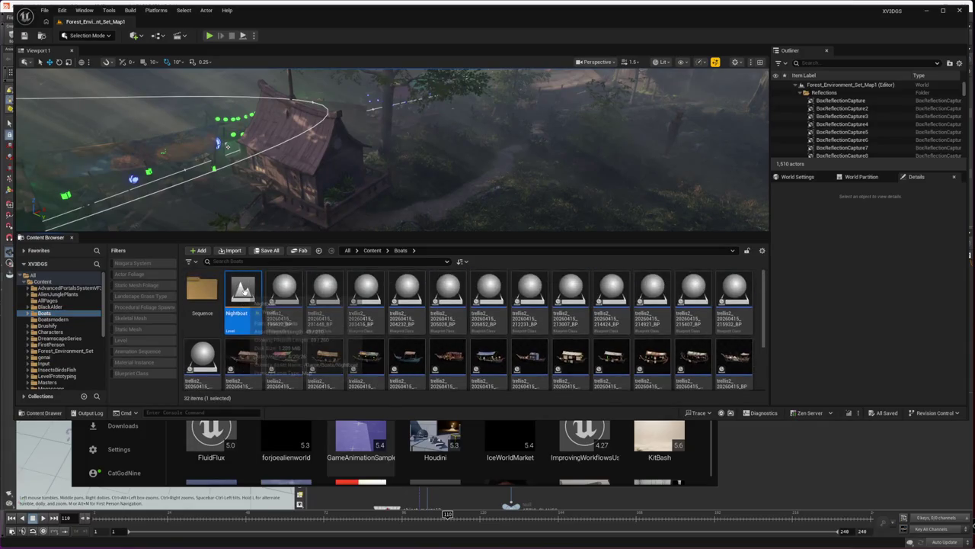
double_click(254, 294)
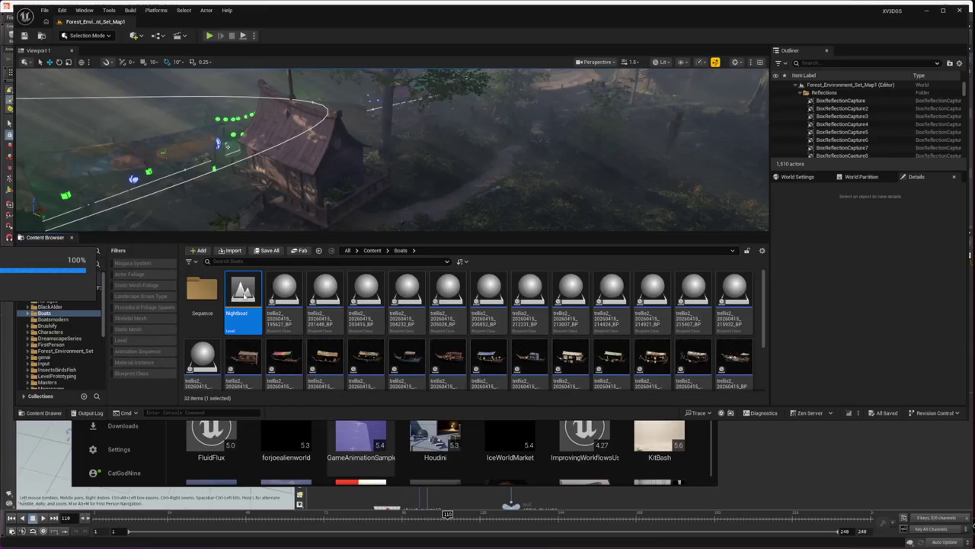
left_click(347, 449)
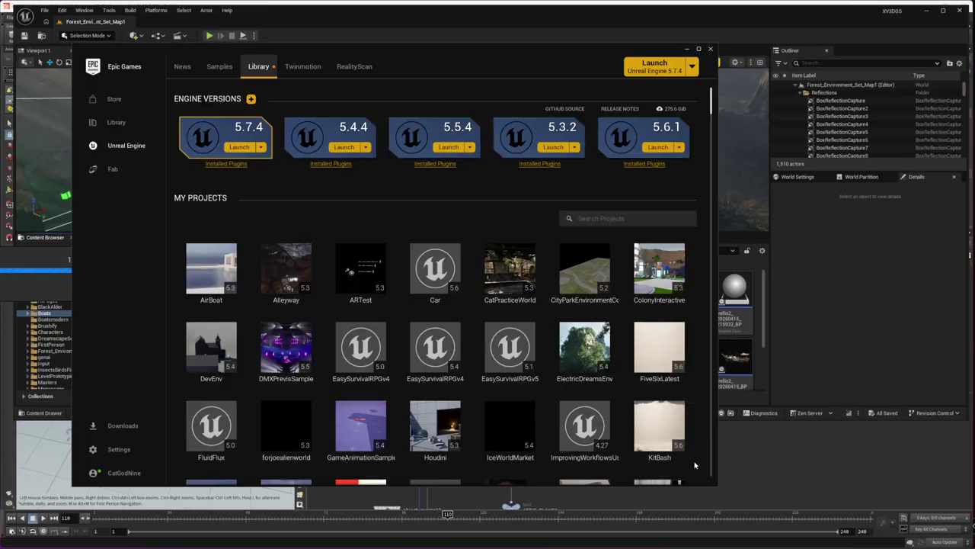
- Check the engine 5.7.4 options and browse the Library's engine versions and projects
scroll(331, 393, "down", 2)
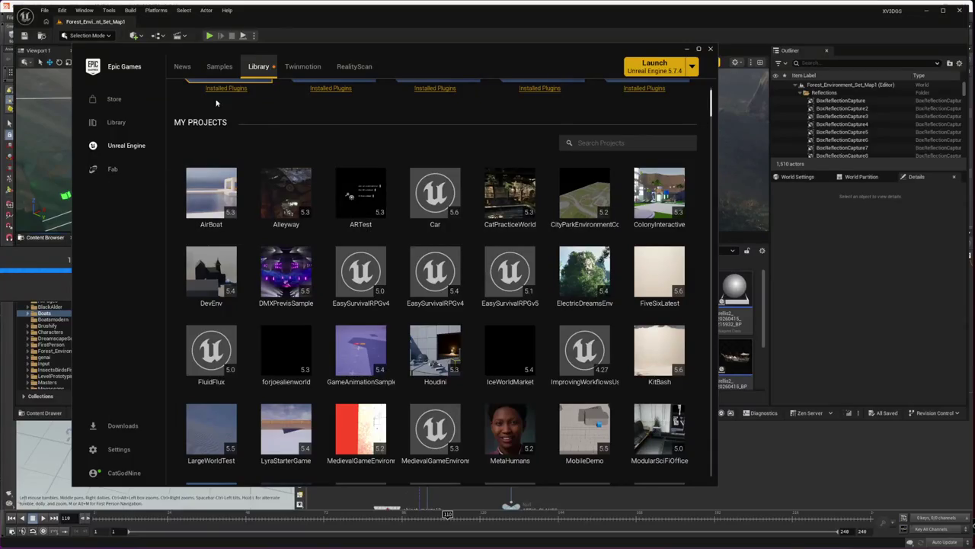
scroll(270, 150, "up", 1)
left_click(261, 109)
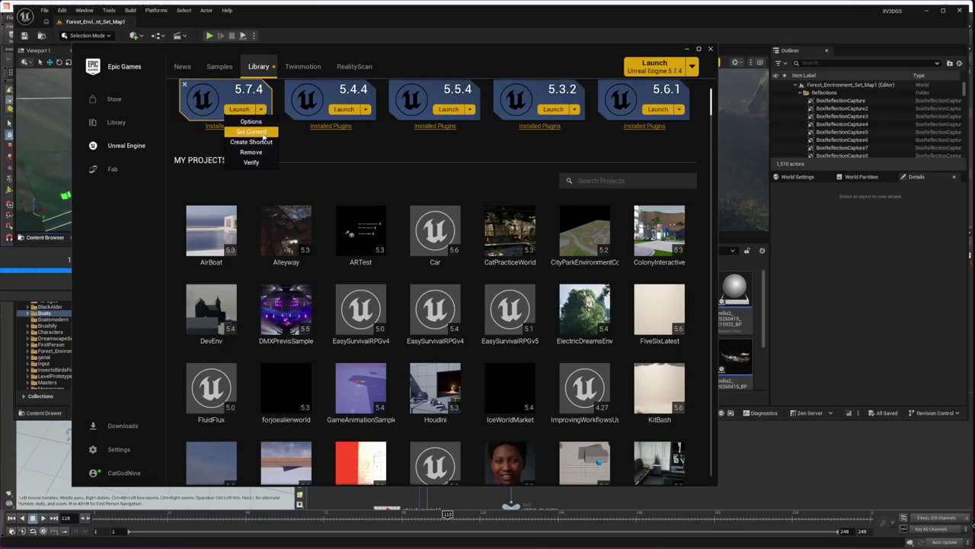
left_click(298, 124)
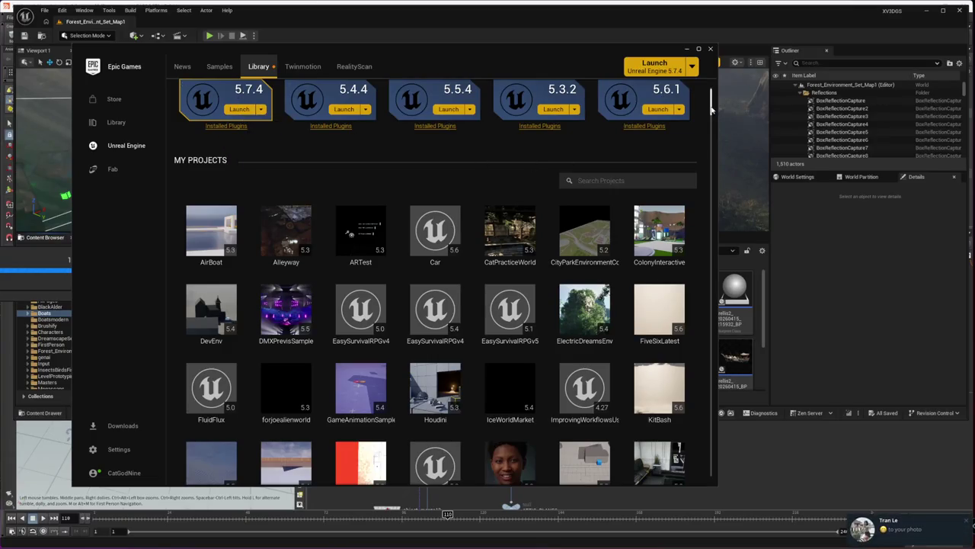
scroll(713, 116, "down", 3)
scroll(713, 116, "down", 2)
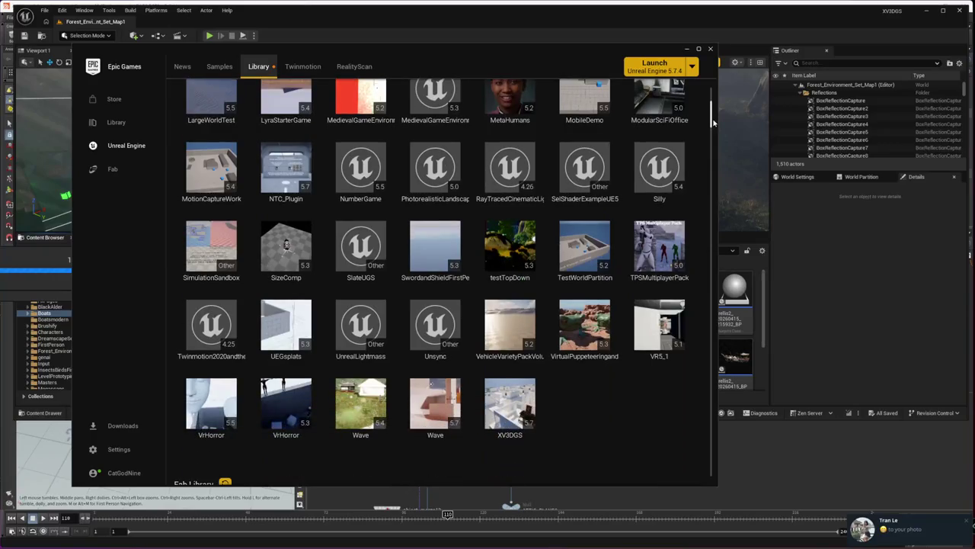
scroll(713, 122, "down", 1)
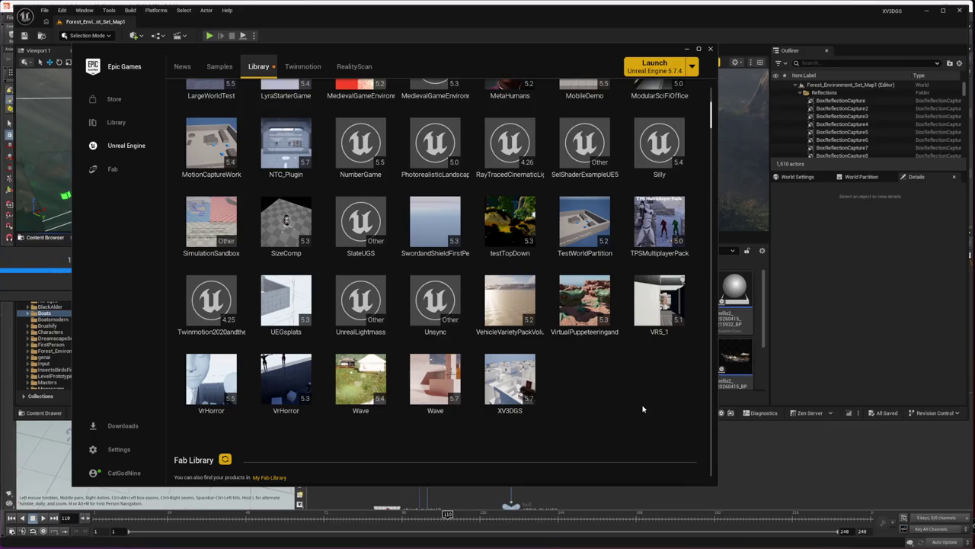
- Launch Unreal Engine 5.6.1 and bring up Task Manager to watch its memory use
scroll(643, 407, "down", 4)
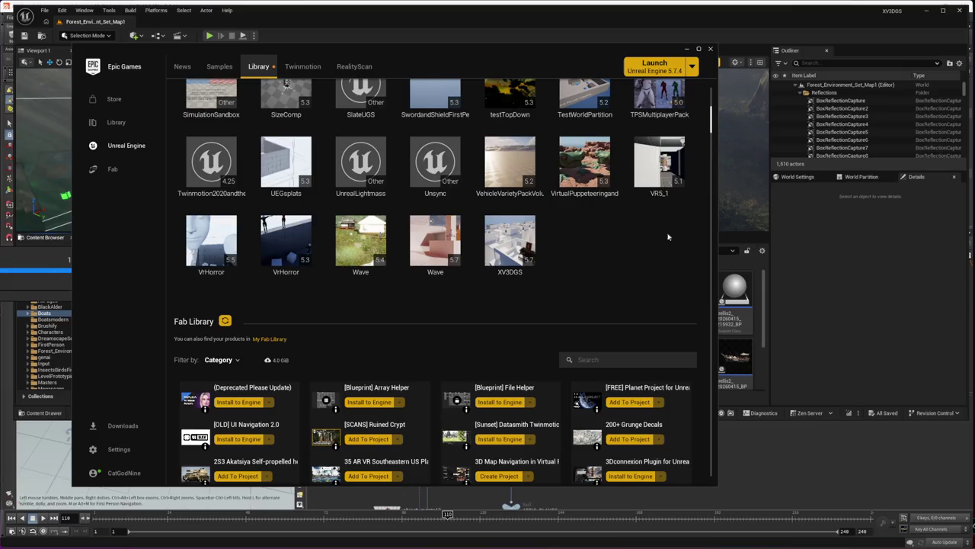
scroll(602, 320, "up", 1)
scroll(602, 320, "up", 1)
scroll(602, 320, "up", 2)
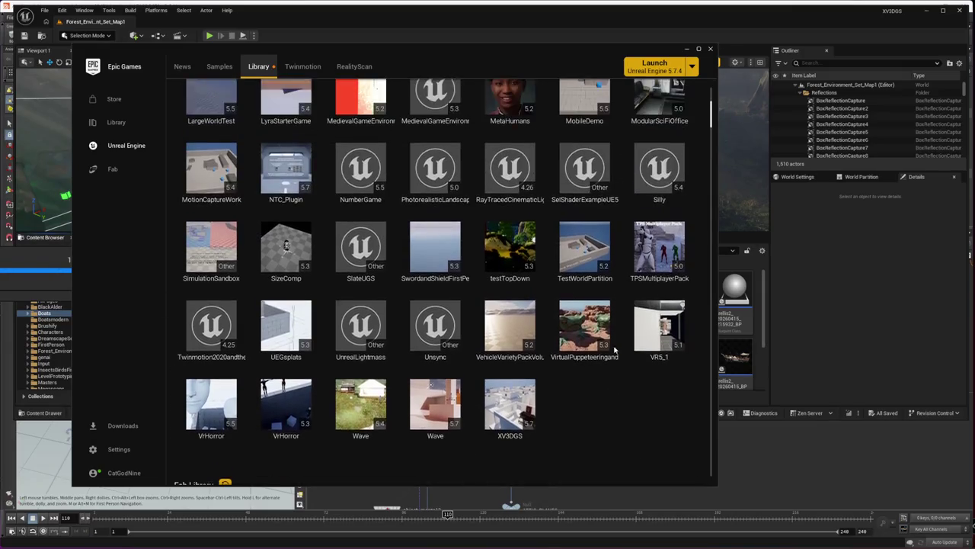
scroll(309, 313, "up", 1)
scroll(310, 313, "up", 2)
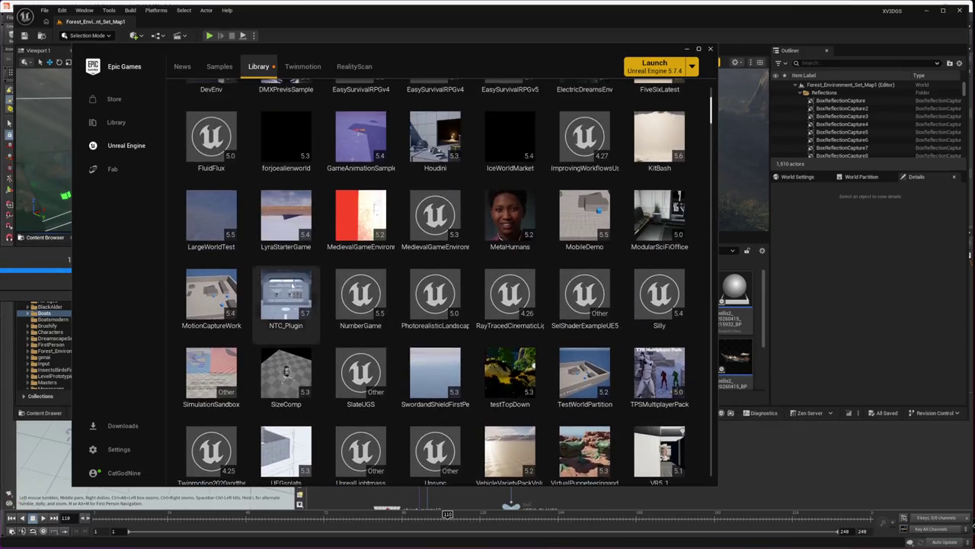
scroll(343, 320, "up", 1)
scroll(358, 328, "up", 1)
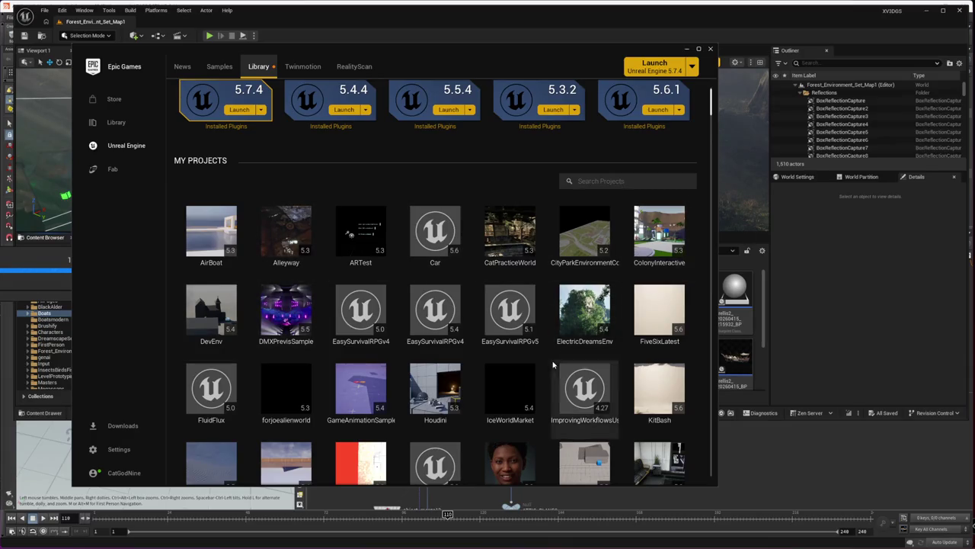
scroll(663, 168, "up", 1)
left_click(660, 147)
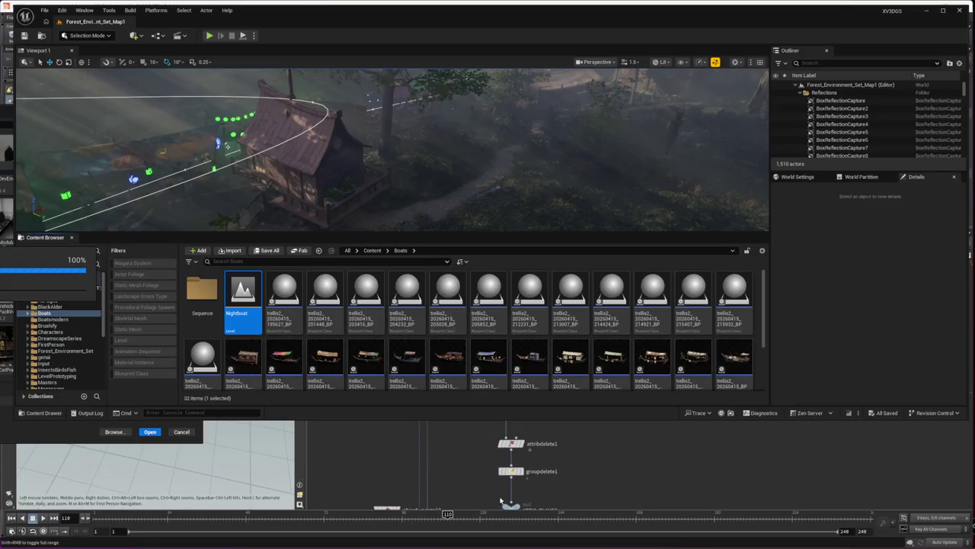
key("ctrl+shift+Escape")
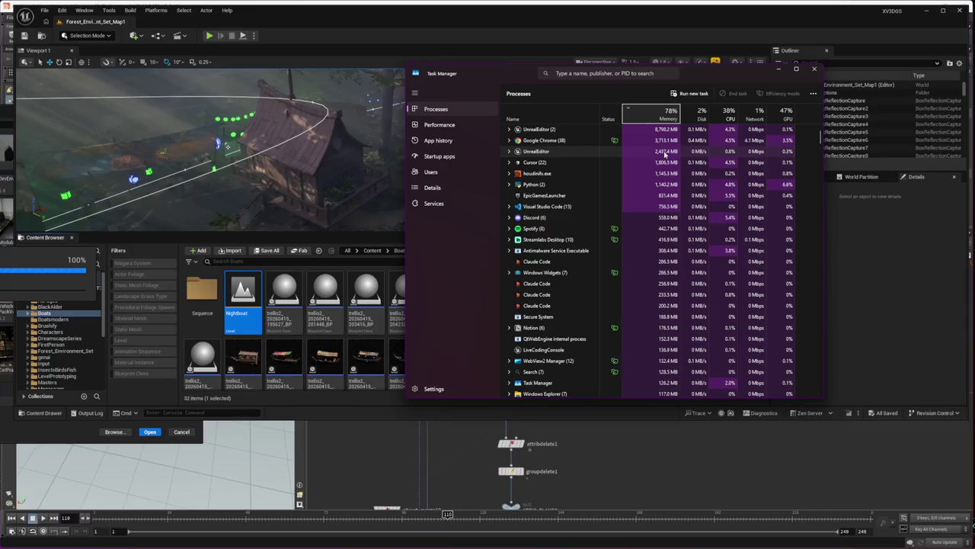
- Inspect Google Chrome's child processes and memory in Task Manager, then switch to VS Code
left_click(664, 141)
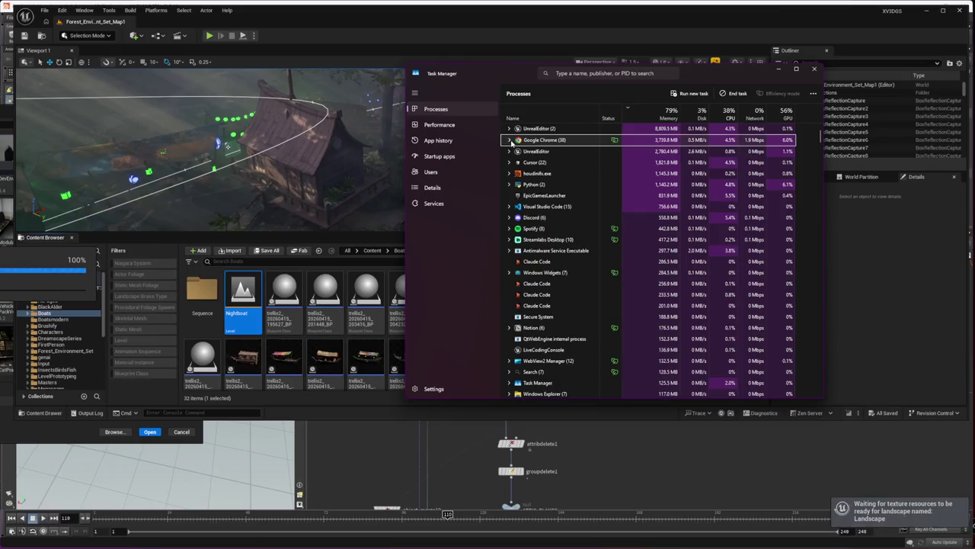
left_click(510, 141)
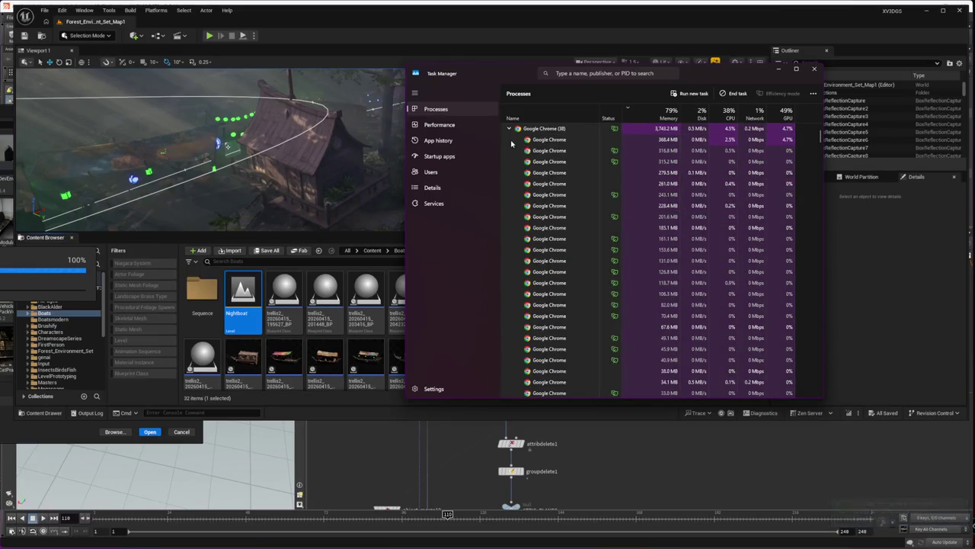
left_click(509, 128)
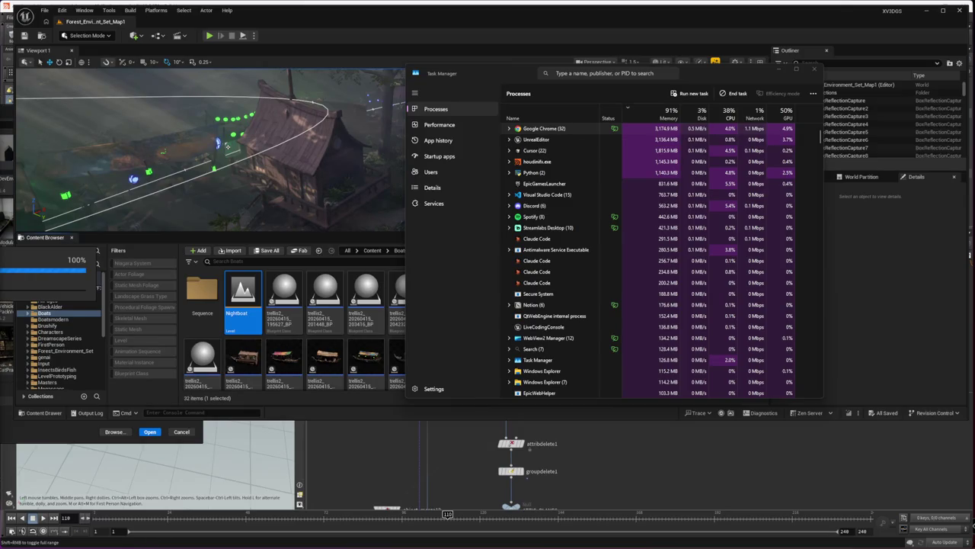
key("alt+Tab")
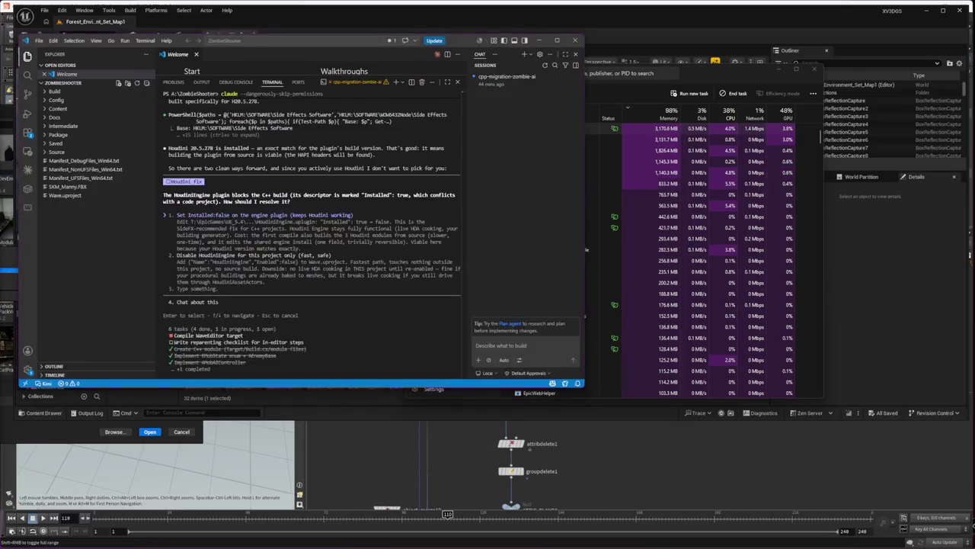